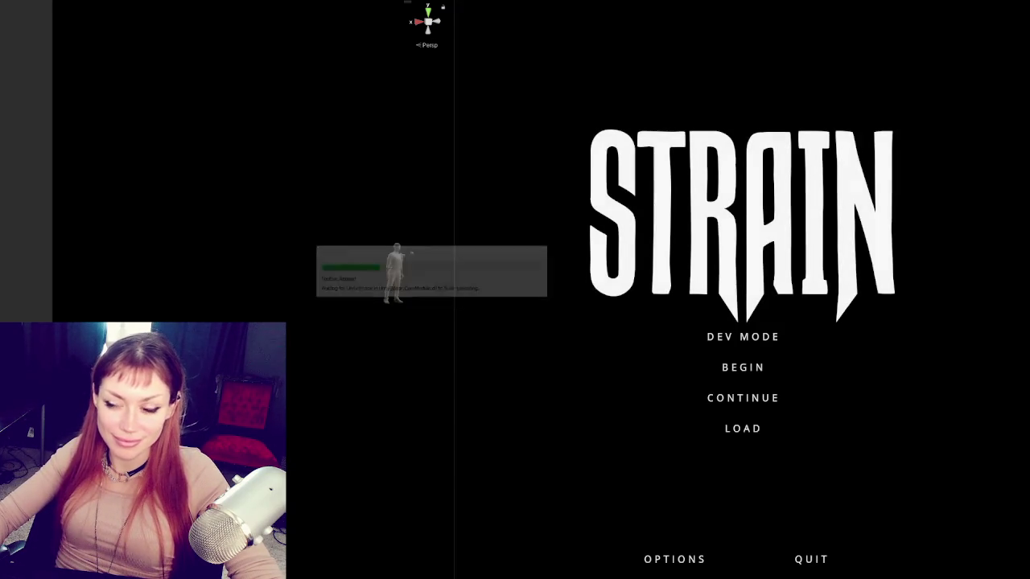
Step: Start STRAIN with BEGIN on its main menu and let the backyard base level load
{"action": "left_click", "coordinate": [728, 339]}
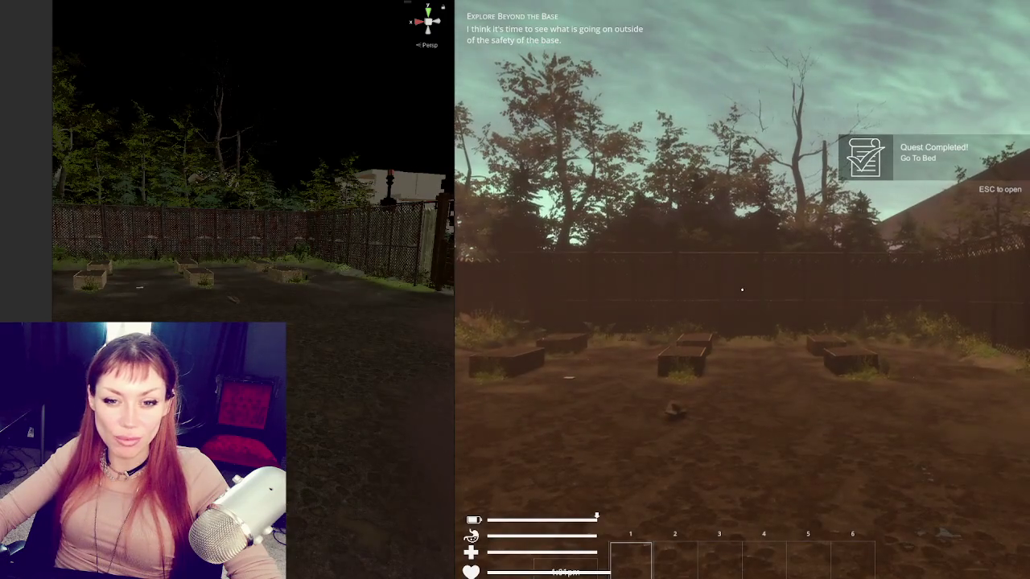
{"action": "key", "text": "Escape"}
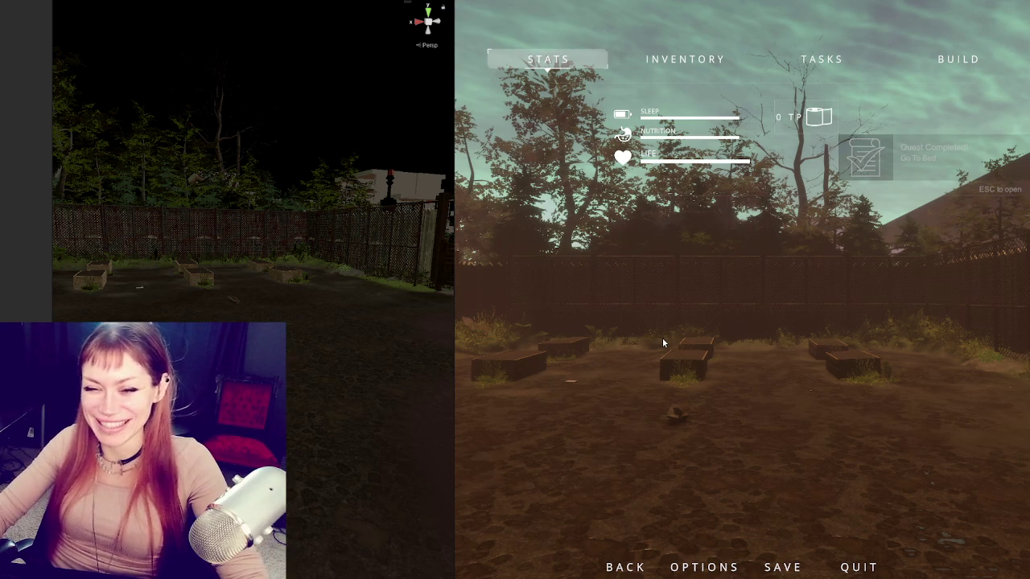
{"action": "key", "text": "Escape"}
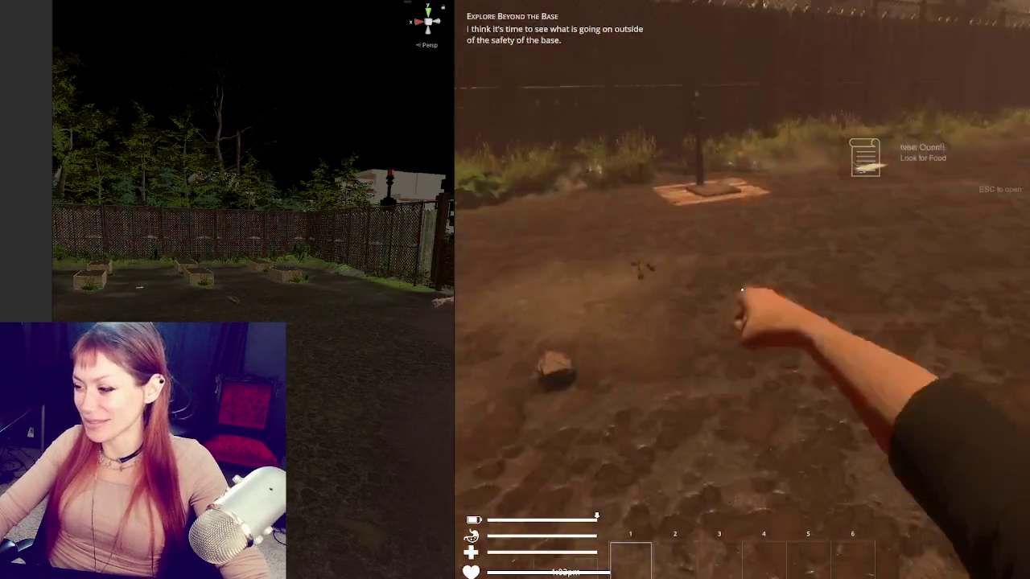
Step: Walk to the stone and pick it up into the inventory
{"action": "key", "text": "w"}
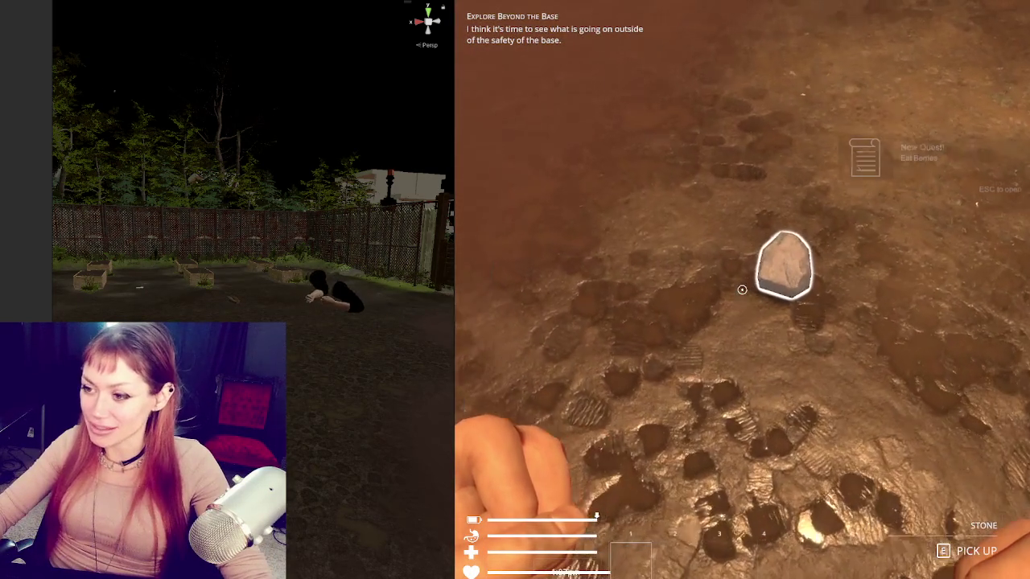
{"action": "key", "text": "e"}
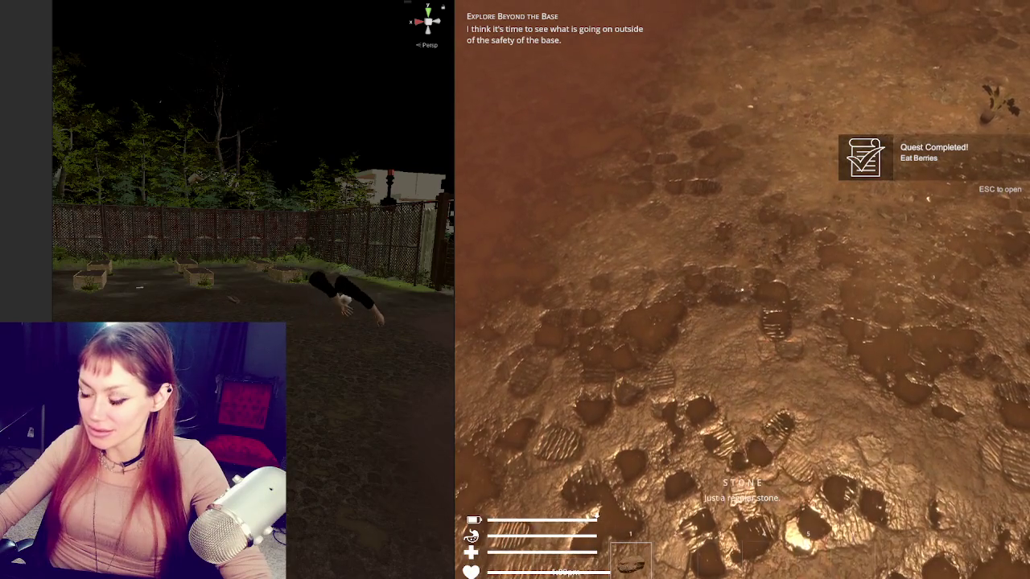
{"action": "key", "text": "e"}
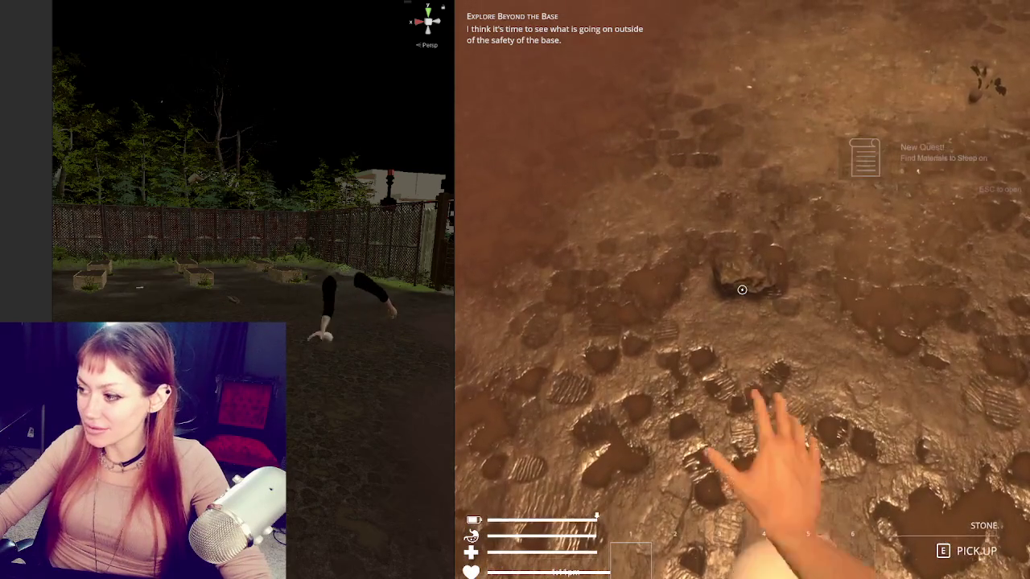
{"action": "key", "text": "1"}
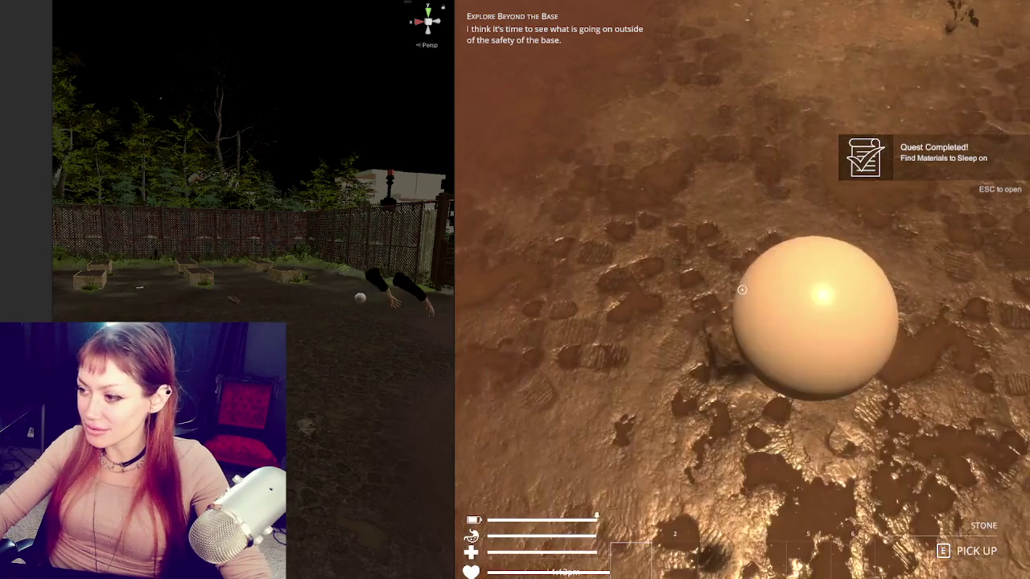
{"action": "key", "text": "e"}
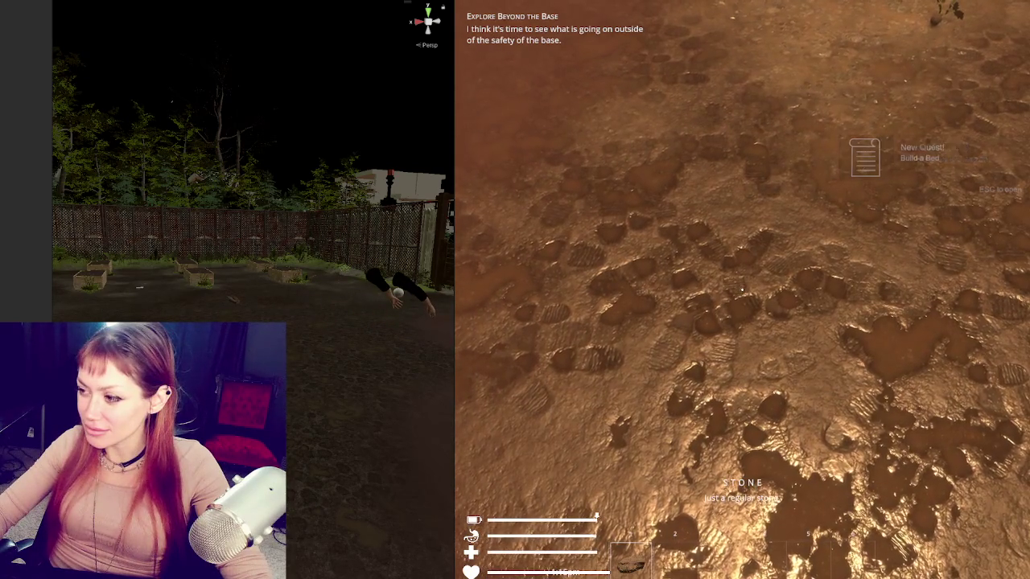
Step: Throw the stone down, pause and resume the game, then drop it on the ground
{"action": "left_click", "coordinate": [742, 290]}
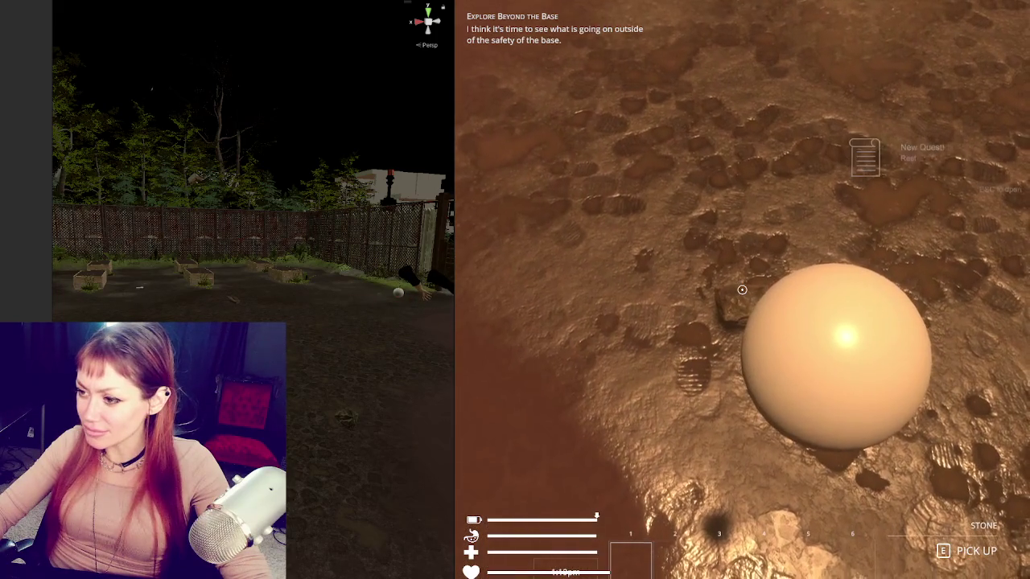
{"action": "key", "text": "e"}
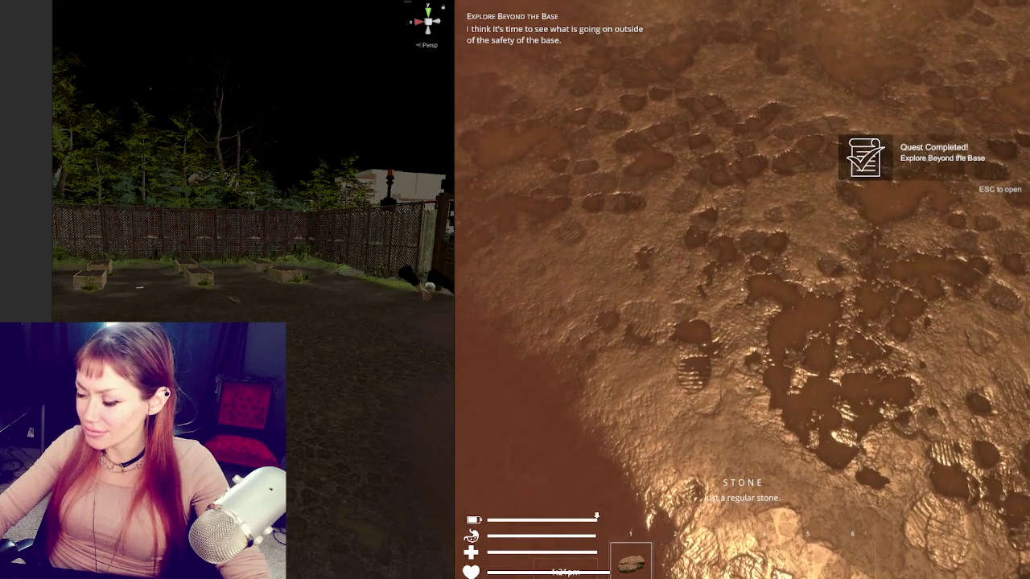
{"action": "key", "text": "Escape"}
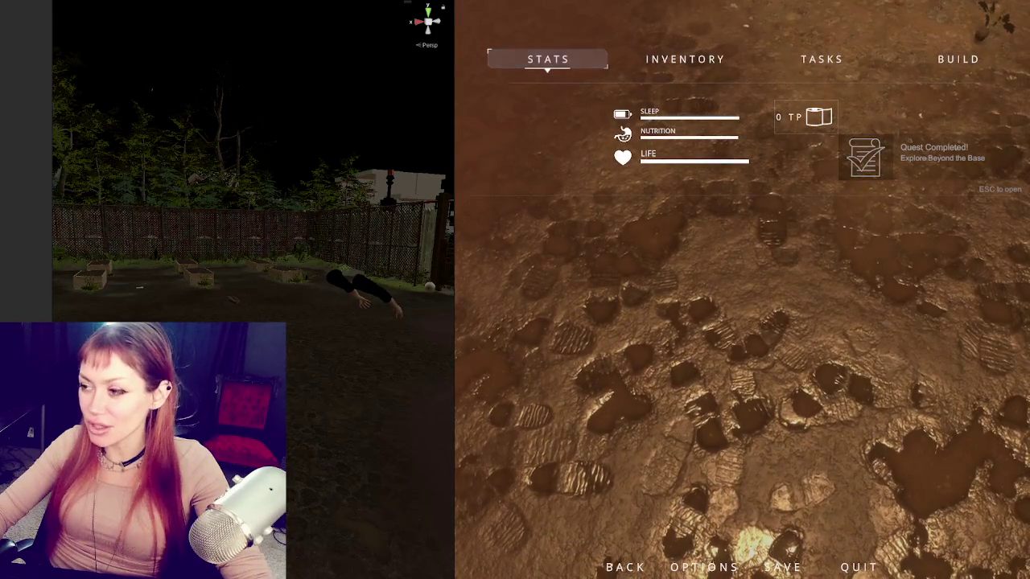
{"action": "key", "text": "Escape"}
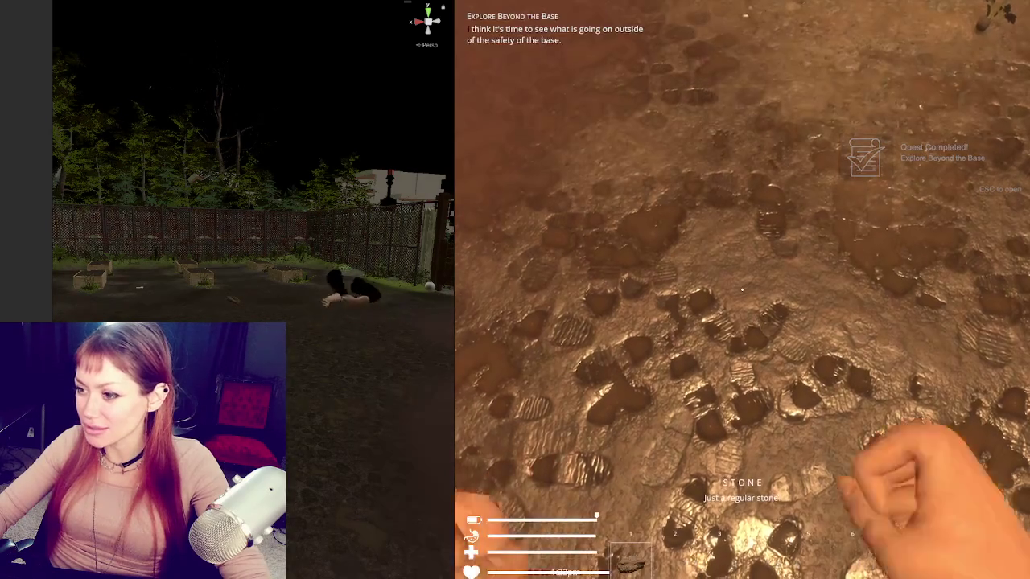
{"action": "left_click", "coordinate": [742, 289]}
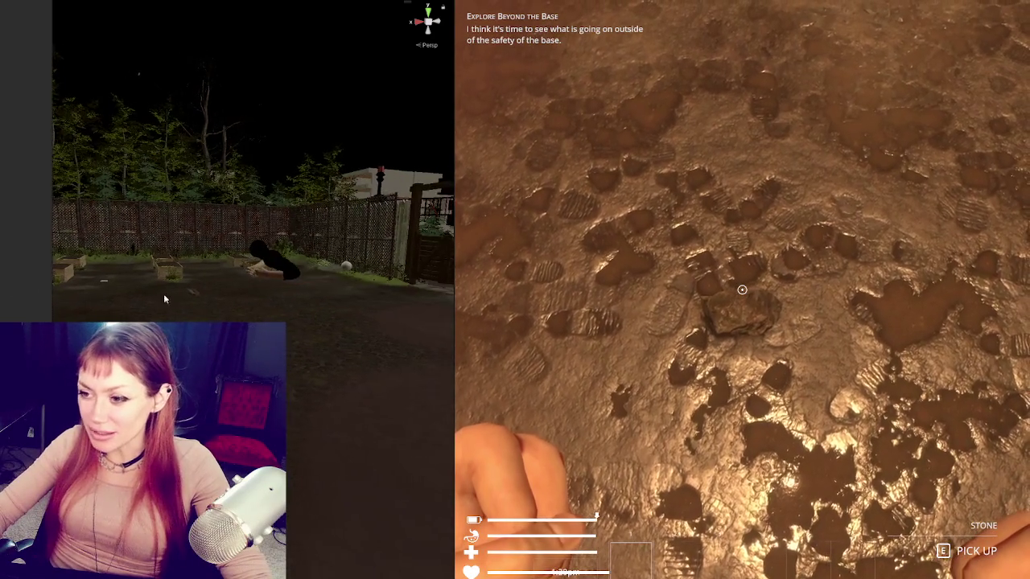
Step: Grab the stone and throw it a few times while watching the character's hands
{"action": "mouse_move", "coordinate": [378, 322]}
{"action": "left_mouse_down"}
{"action": "mouse_move", "coordinate": [310, 301]}
{"action": "mouse_move", "coordinate": [250, 250]}
{"action": "left_mouse_up"}
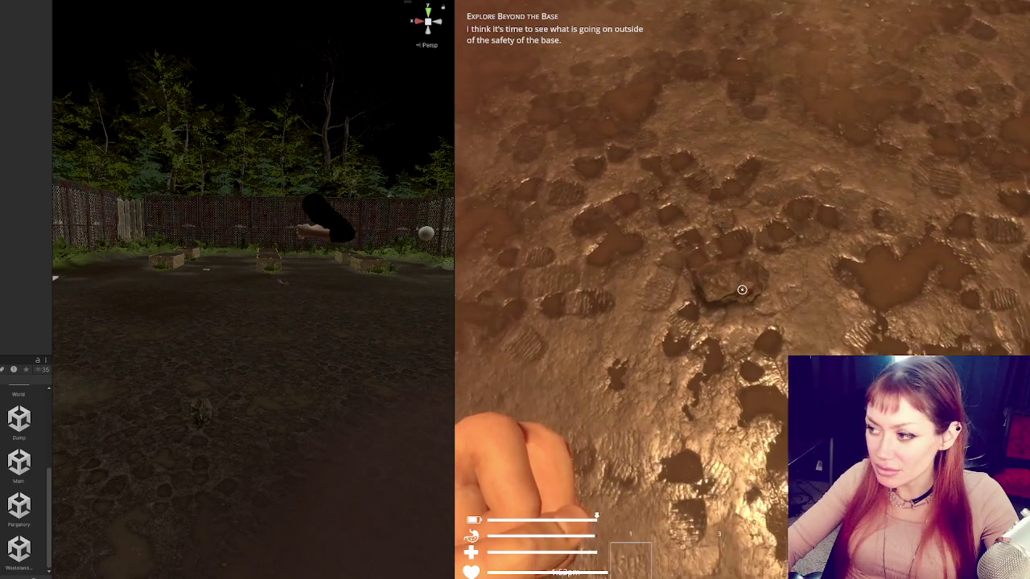
{"action": "key", "text": "e"}
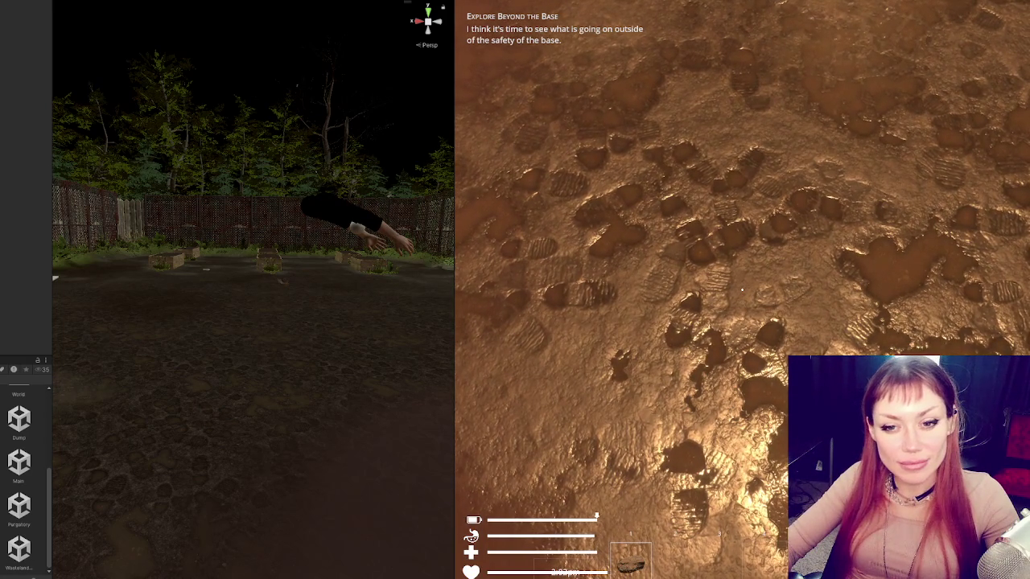
{"action": "left_click", "coordinate": [478, 273]}
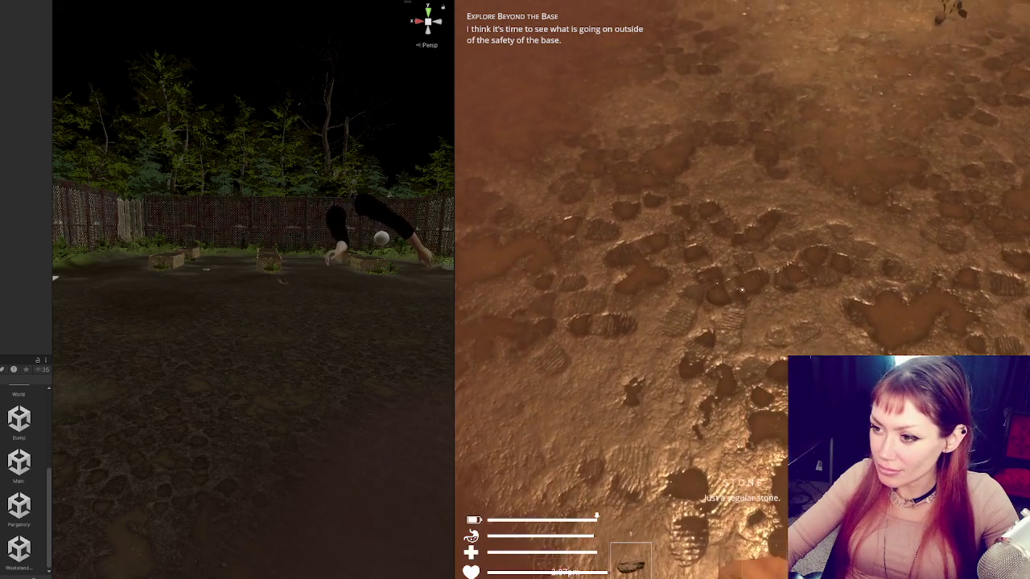
{"action": "left_click", "coordinate": [742, 288]}
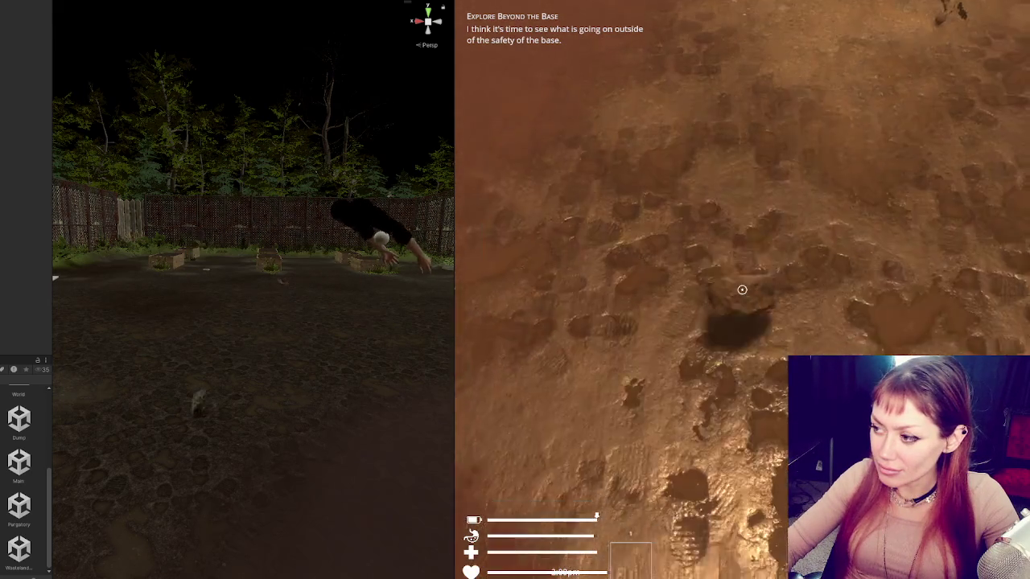
{"action": "left_click", "coordinate": [742, 289]}
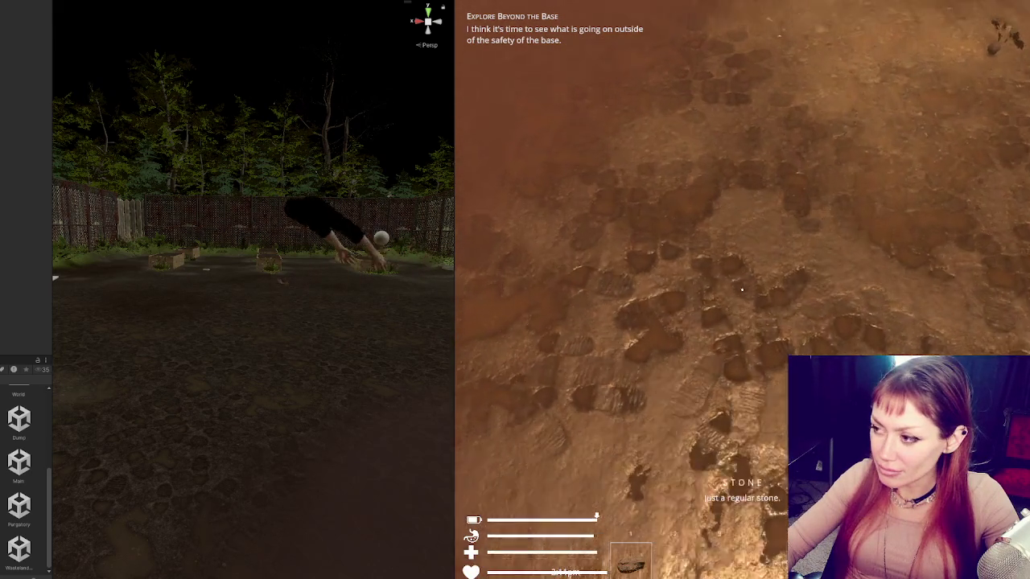
{"action": "left_click", "coordinate": [742, 290]}
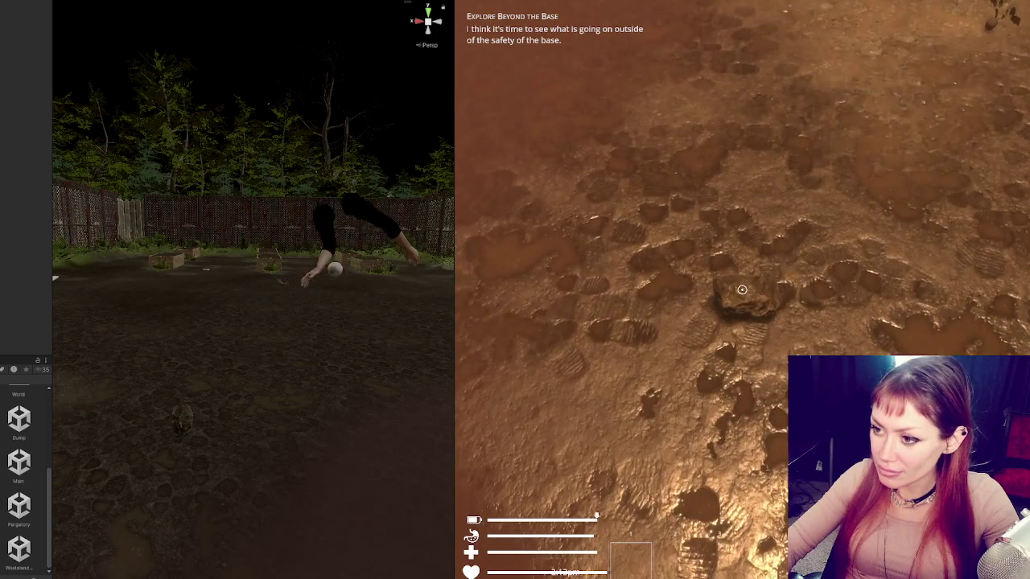
{"action": "left_click", "coordinate": [742, 290]}
Step: Keep throwing and re-grabbing the stone until it is back in the hotbar, then open the stats menu
{"action": "left_click", "coordinate": [742, 290]}
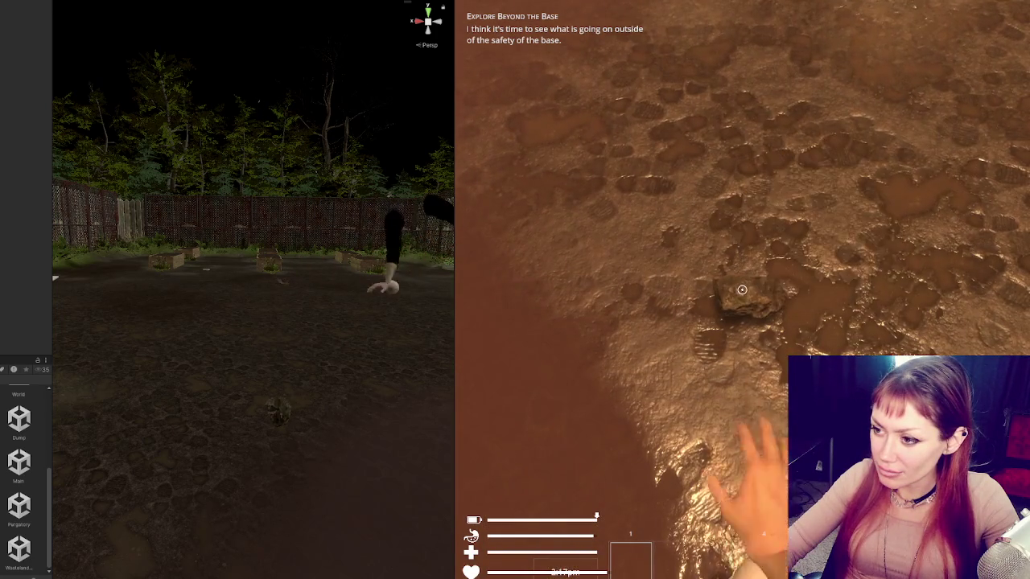
{"action": "left_click", "coordinate": [742, 290]}
{"action": "left_click", "coordinate": [742, 290]}
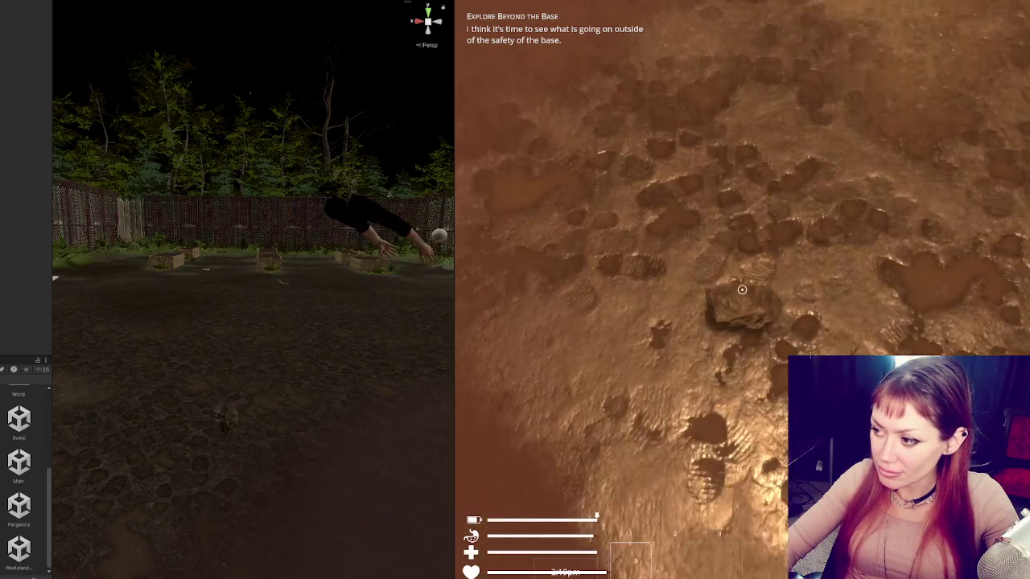
{"action": "left_click", "coordinate": [742, 290]}
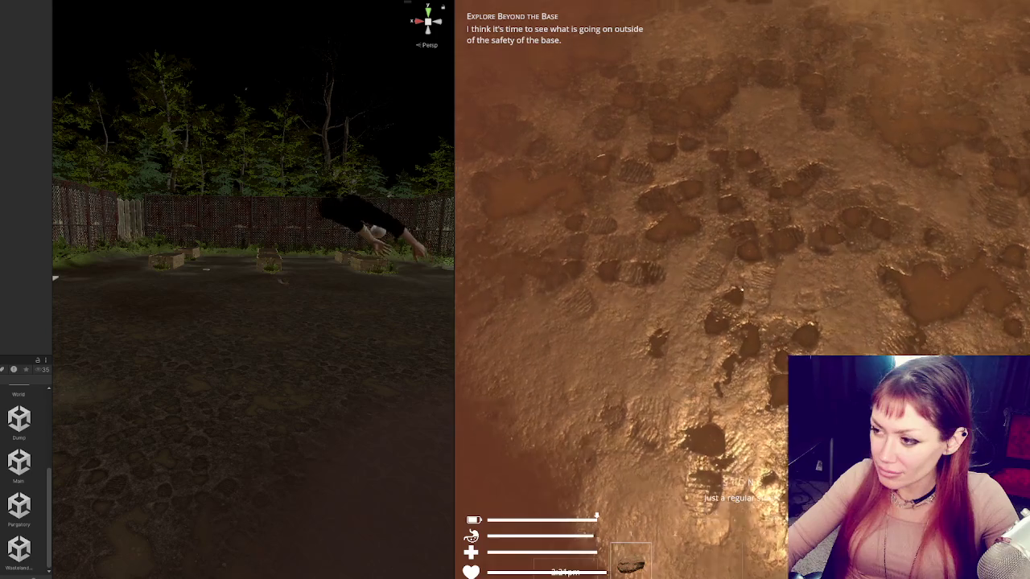
{"action": "left_click", "coordinate": [742, 290]}
{"action": "left_click", "coordinate": [742, 290]}
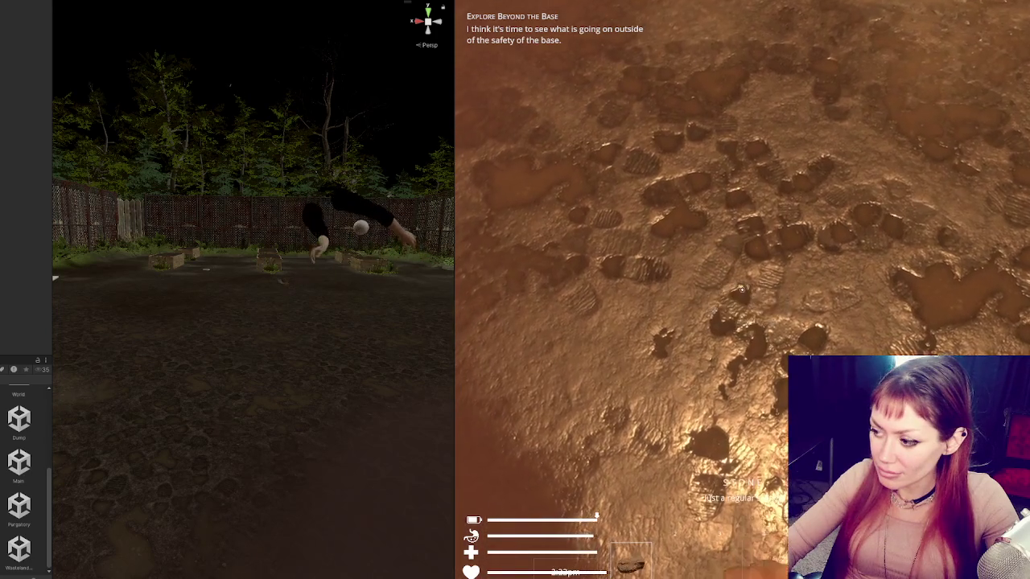
{"action": "left_click", "coordinate": [742, 290]}
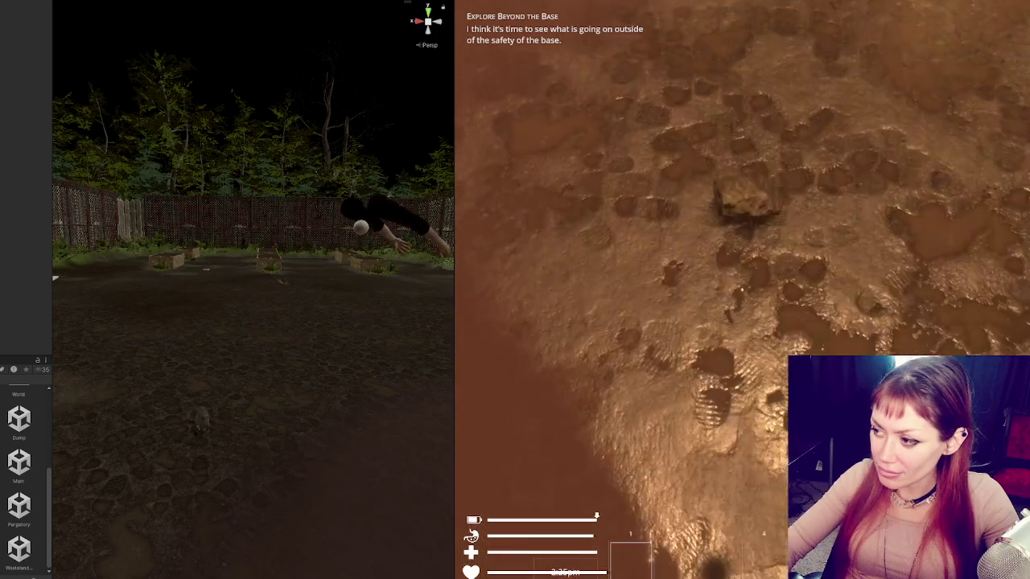
{"action": "left_click", "coordinate": [742, 289]}
{"action": "left_click", "coordinate": [742, 289]}
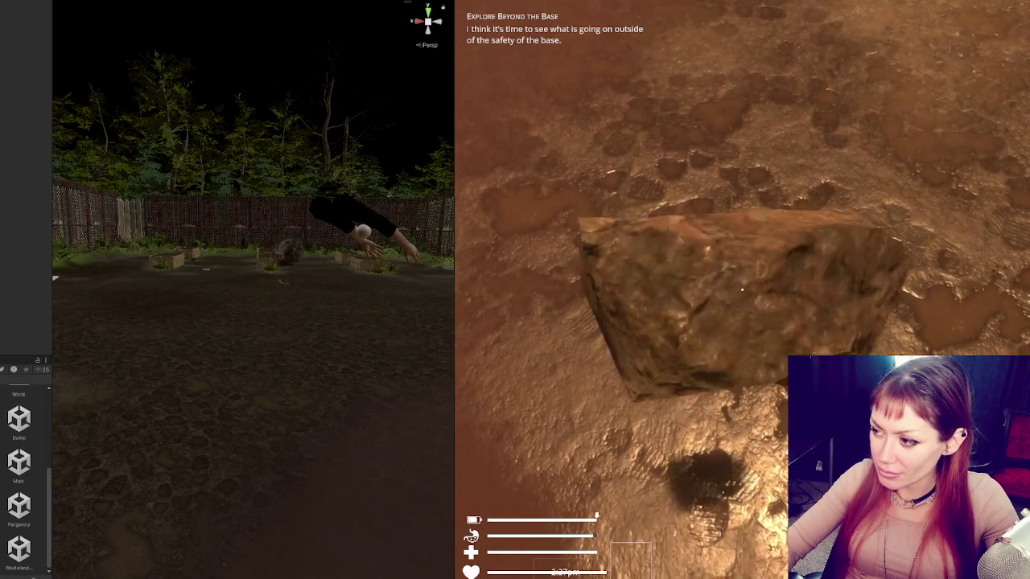
{"action": "left_click", "coordinate": [742, 290]}
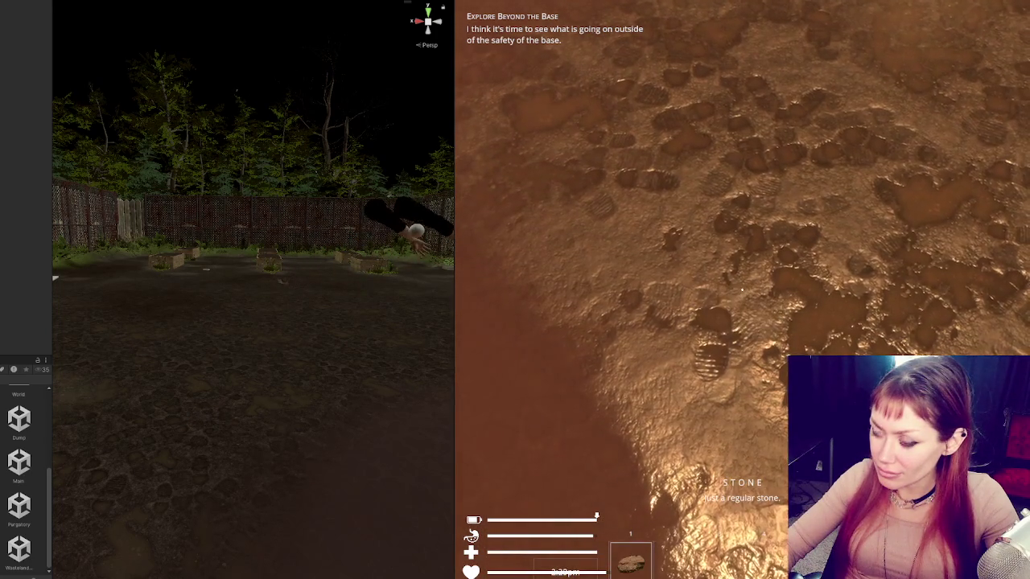
{"action": "left_click", "coordinate": [742, 290]}
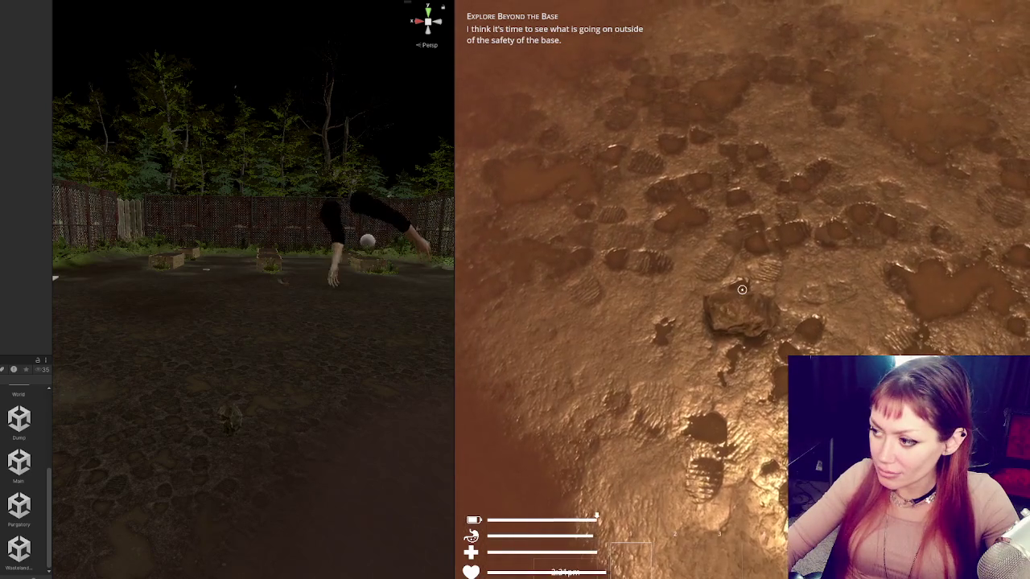
{"action": "left_click", "coordinate": [742, 290]}
{"action": "left_click", "coordinate": [742, 290]}
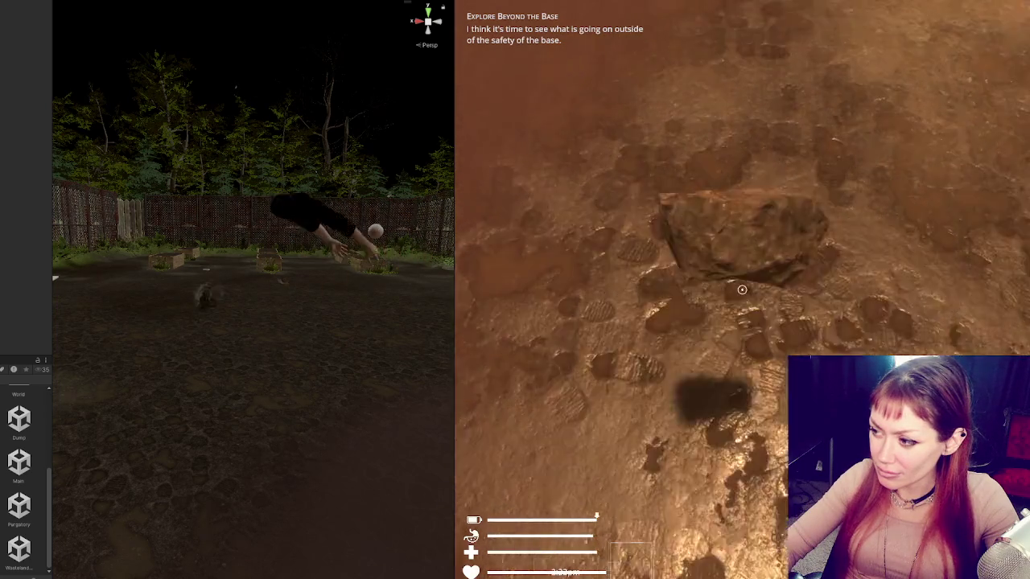
{"action": "left_click", "coordinate": [742, 289]}
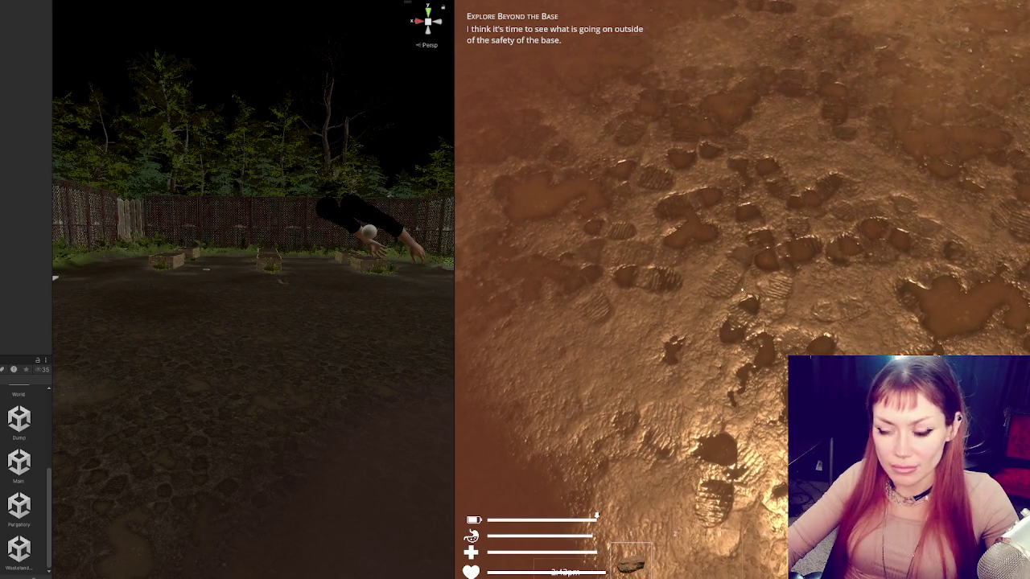
{"action": "key", "text": "Escape"}
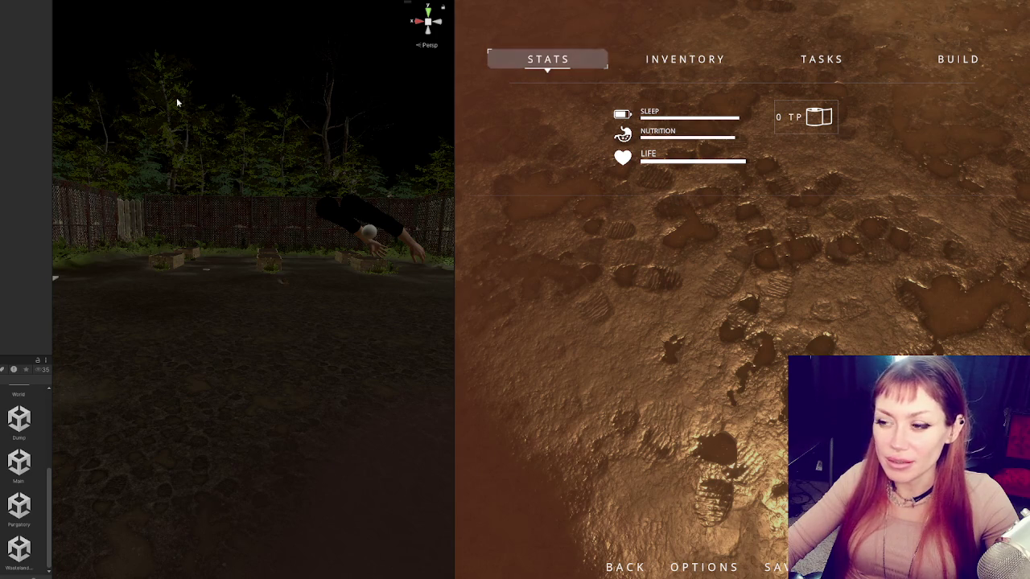
Step: Move Player-Arms' IK Target Start Pos slightly down and left, then resume the game
{"action": "left_click", "coordinate": [369, 232]}
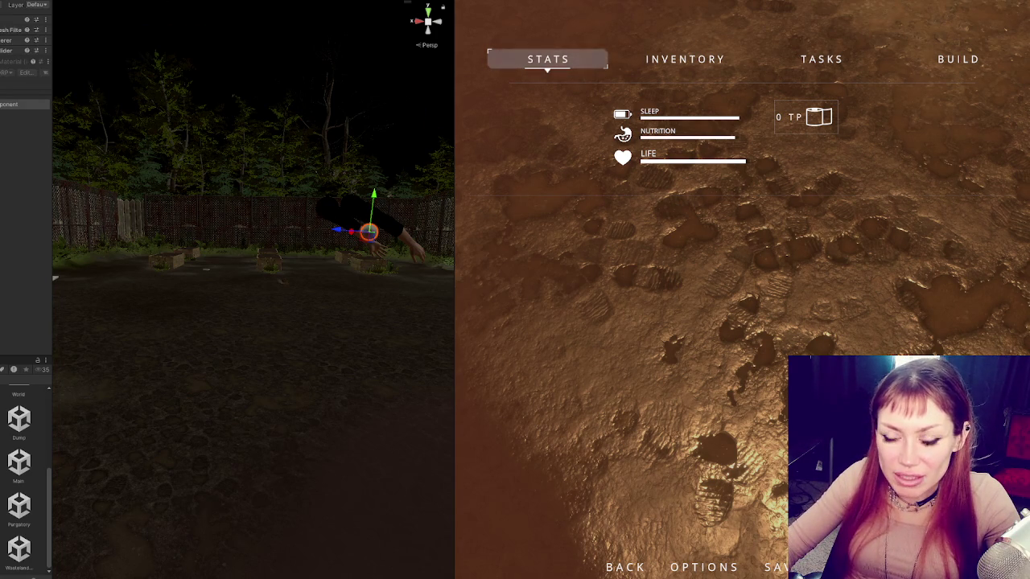
{"action": "left_click", "coordinate": [369, 231]}
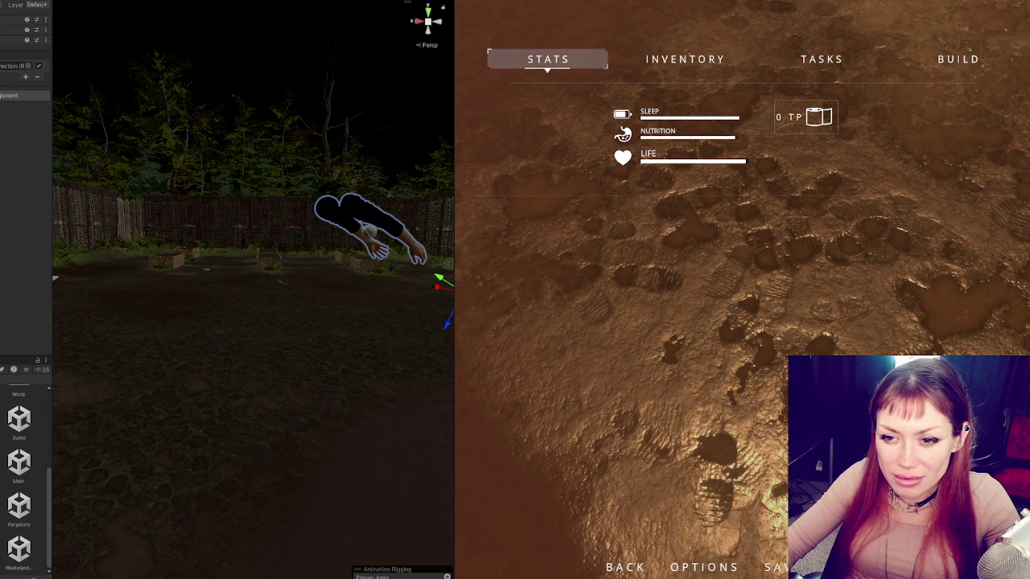
{"action": "left_click", "coordinate": [277, 277]}
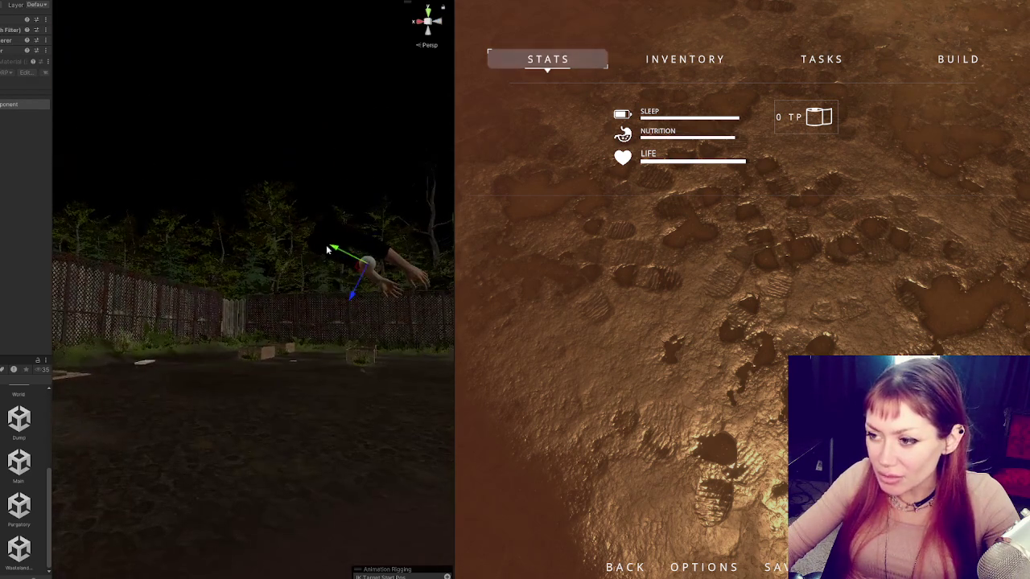
{"action": "left_click_drag", "start_coordinate": [338, 287], "coordinate": [333, 299]}
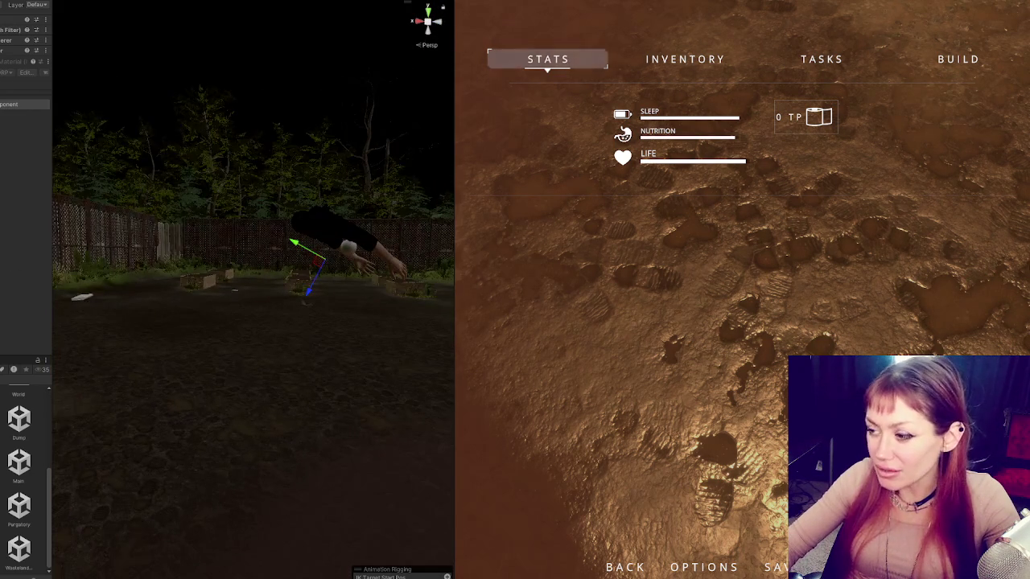
{"action": "key", "text": "Escape"}
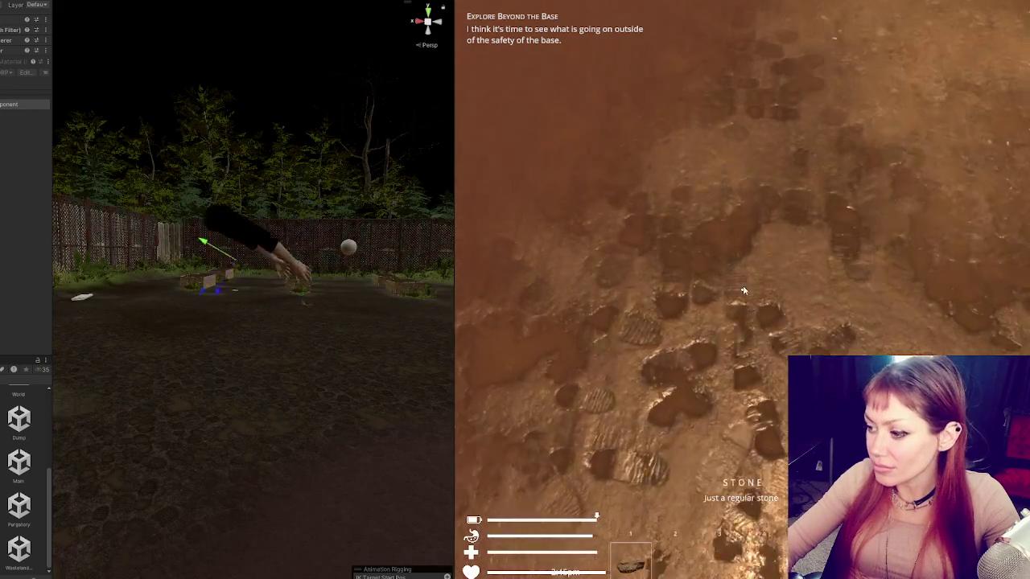
Step: Walk to several rocks picking up stones, then check and close the stats menu
{"action": "key", "text": "w"}
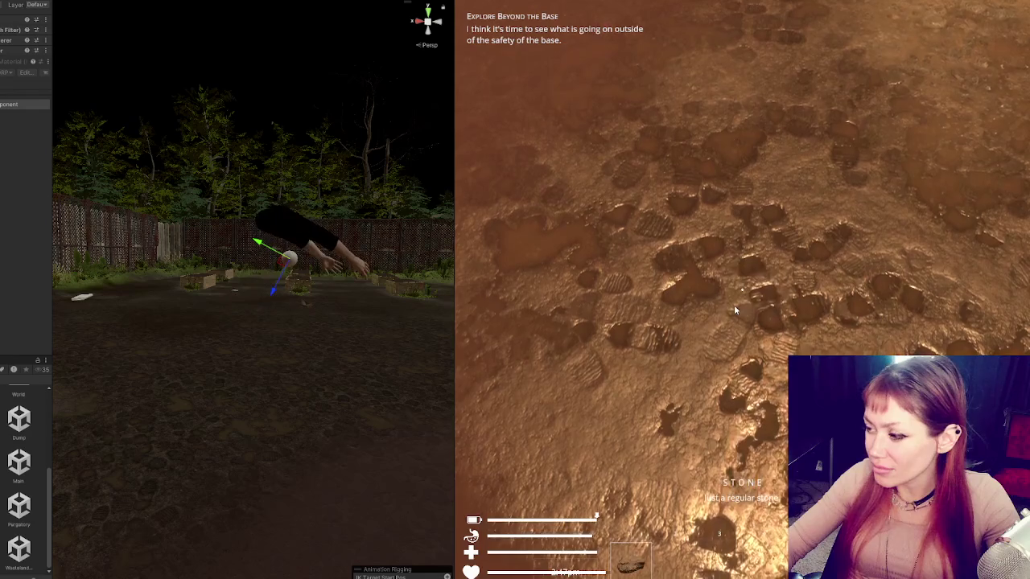
{"action": "key", "text": "e"}
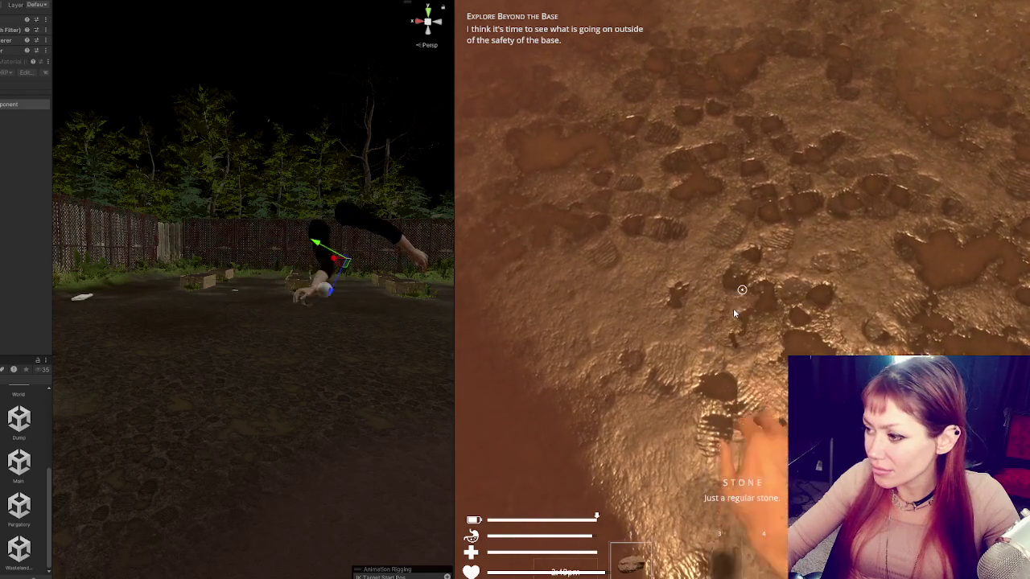
{"action": "key", "text": "w"}
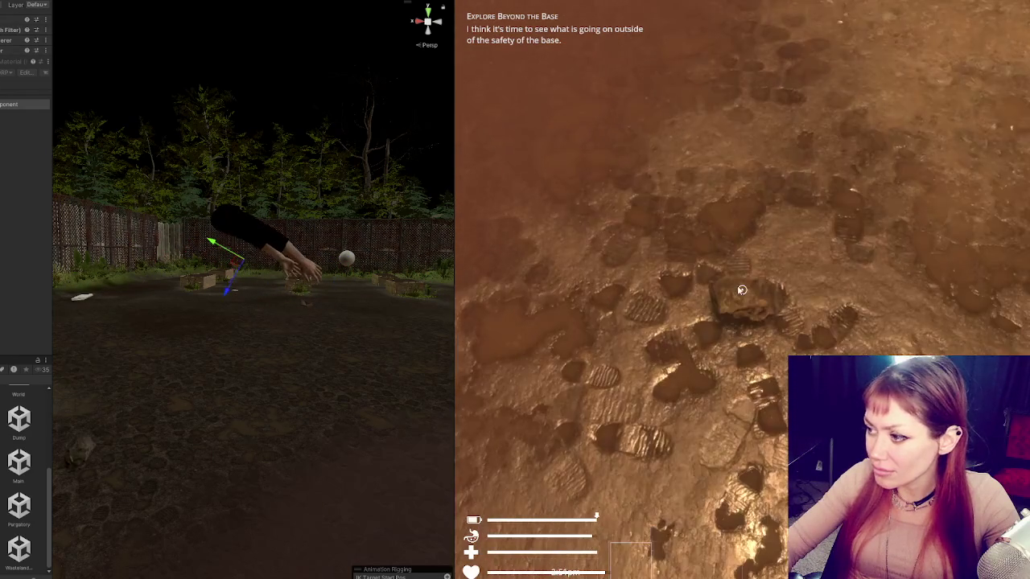
{"action": "key", "text": "e"}
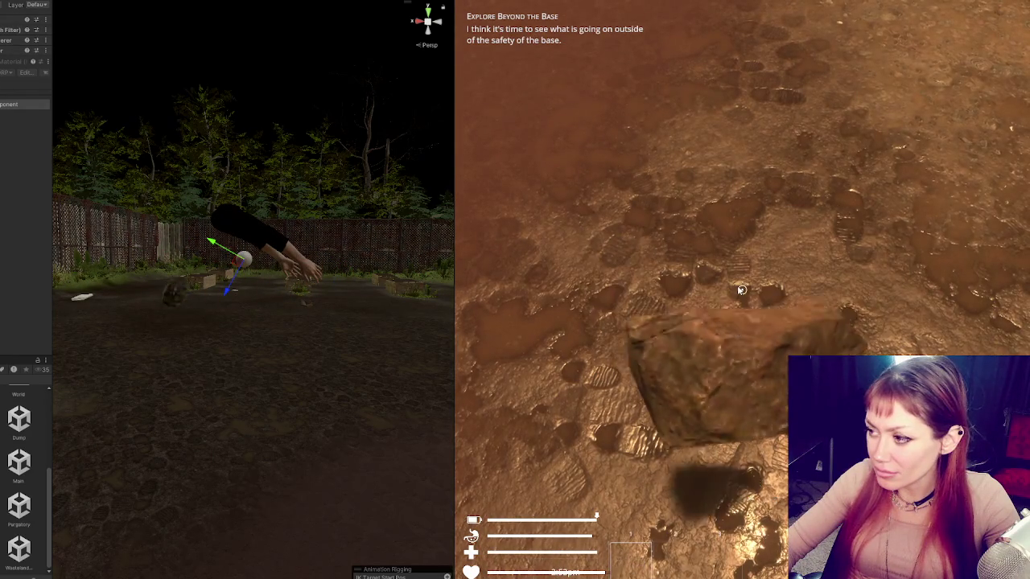
{"action": "key", "text": "e"}
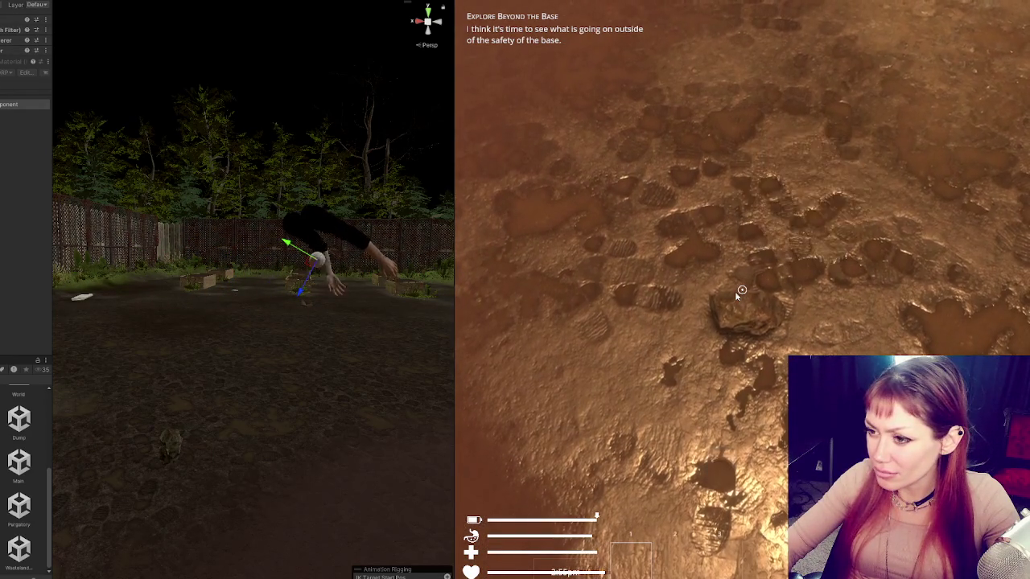
{"action": "key", "text": "w"}
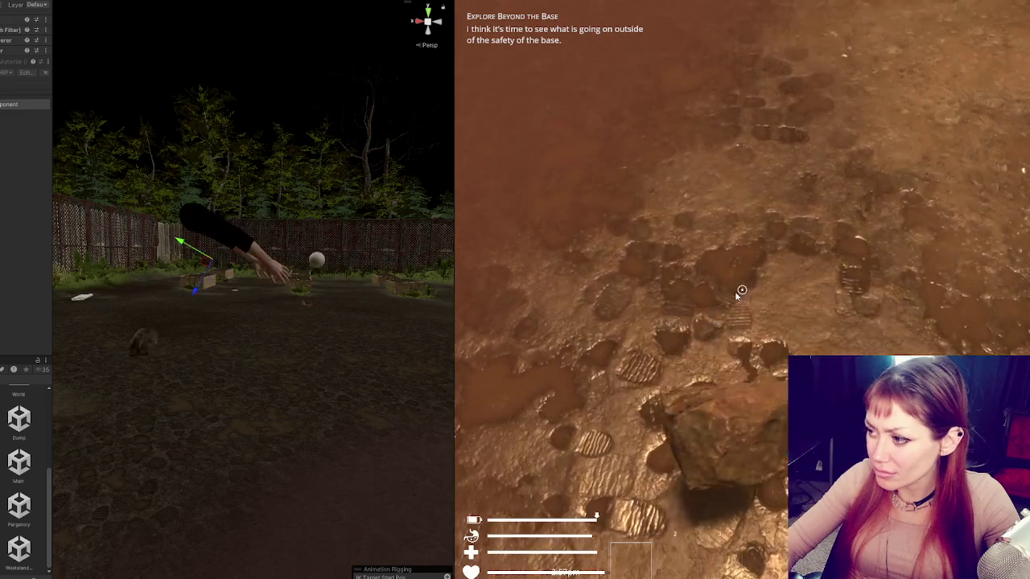
{"action": "key", "text": "e"}
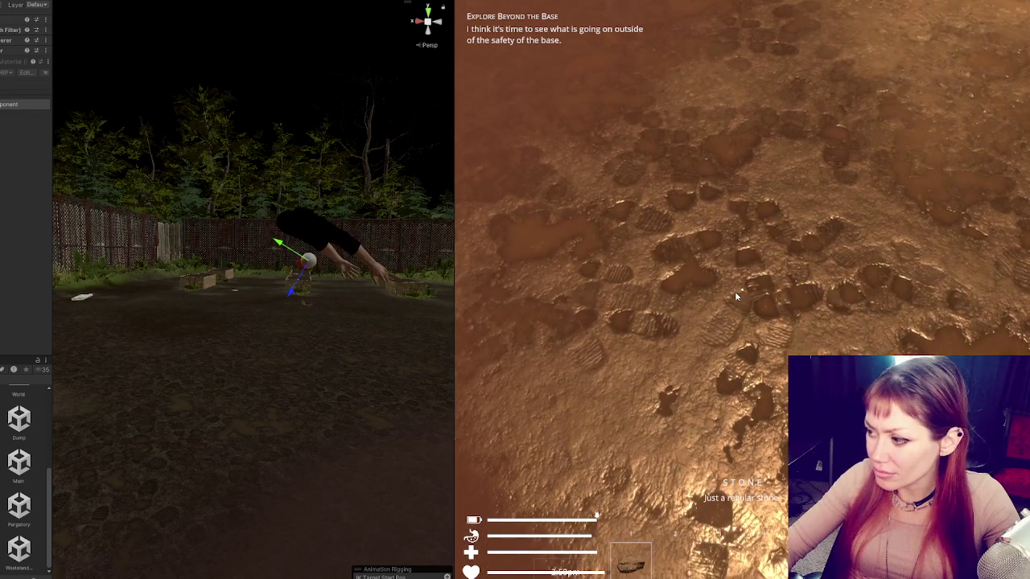
{"action": "key", "text": "w"}
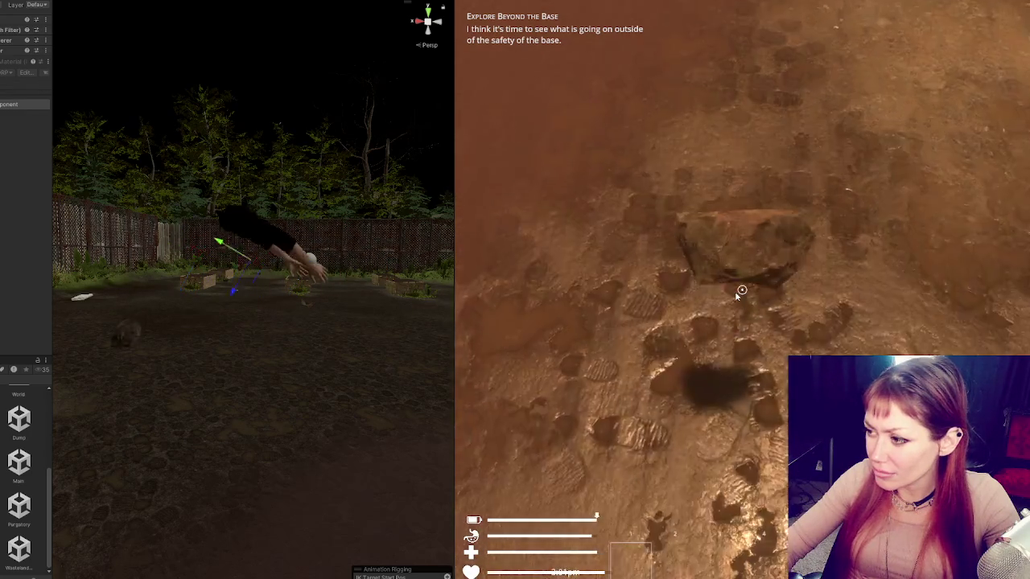
{"action": "key", "text": "e"}
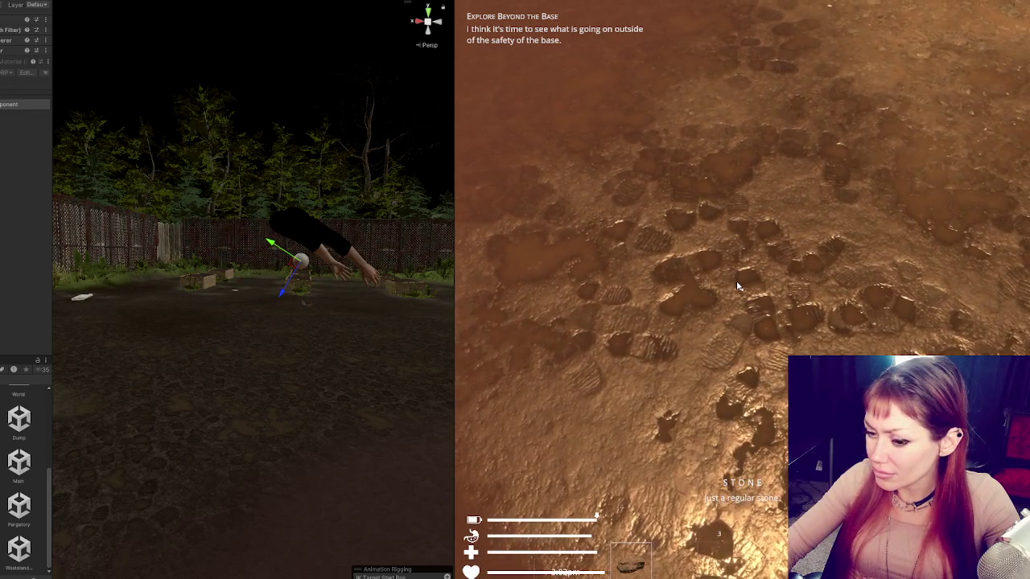
{"action": "key", "text": "Tab"}
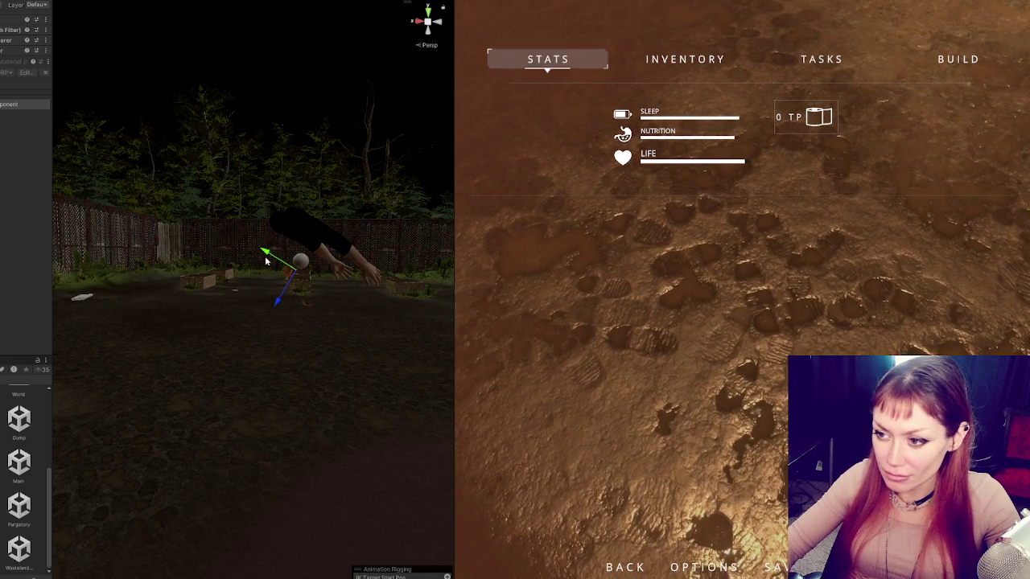
{"action": "key", "text": "Escape"}
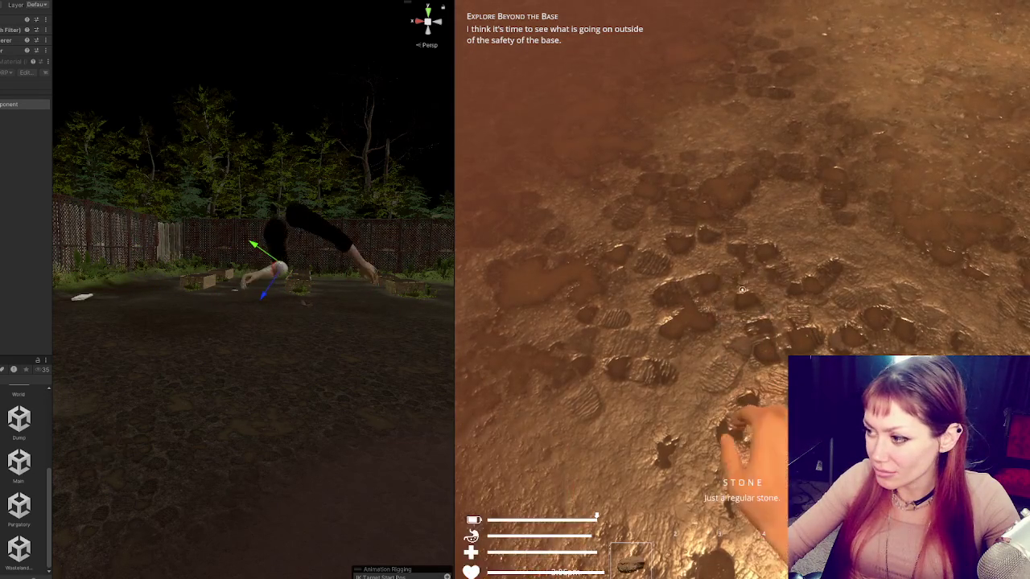
Step: Throw the stone onto the mud, re-grab and throw it again, then pause with Tab
{"action": "key", "text": "e"}
{"action": "left_click", "coordinate": [742, 290]}
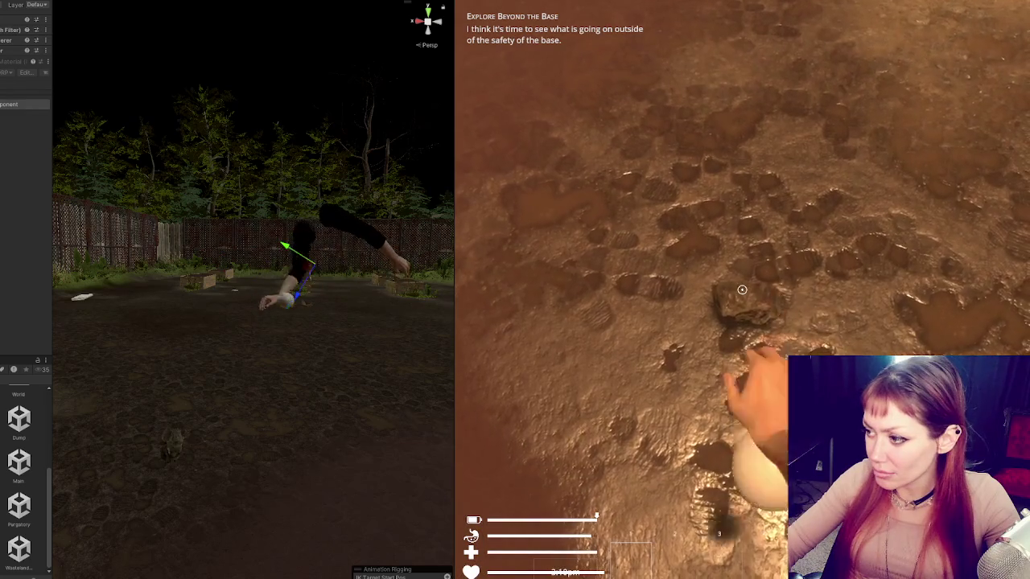
{"action": "left_click", "coordinate": [742, 289]}
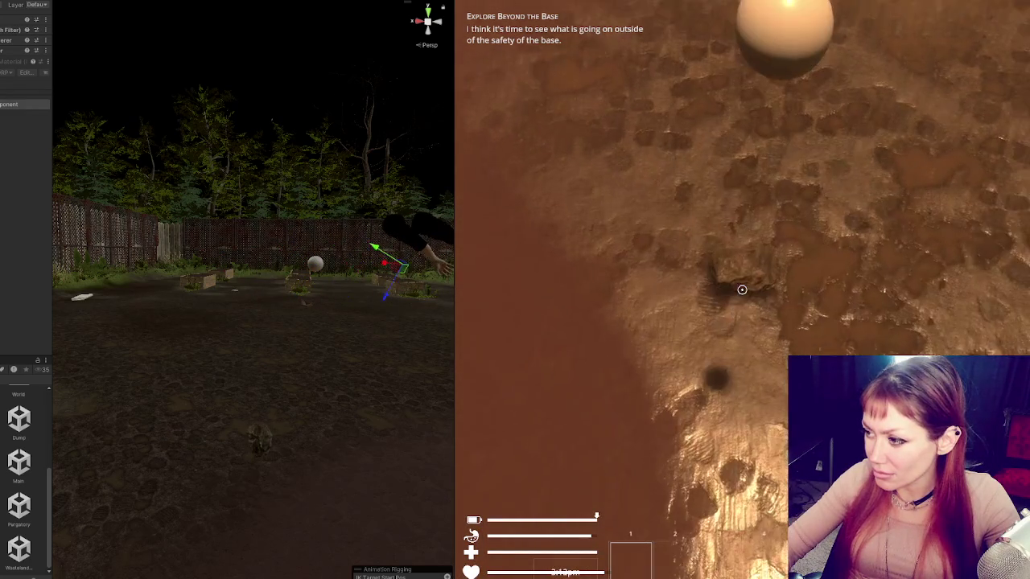
{"action": "left_click", "coordinate": [742, 289]}
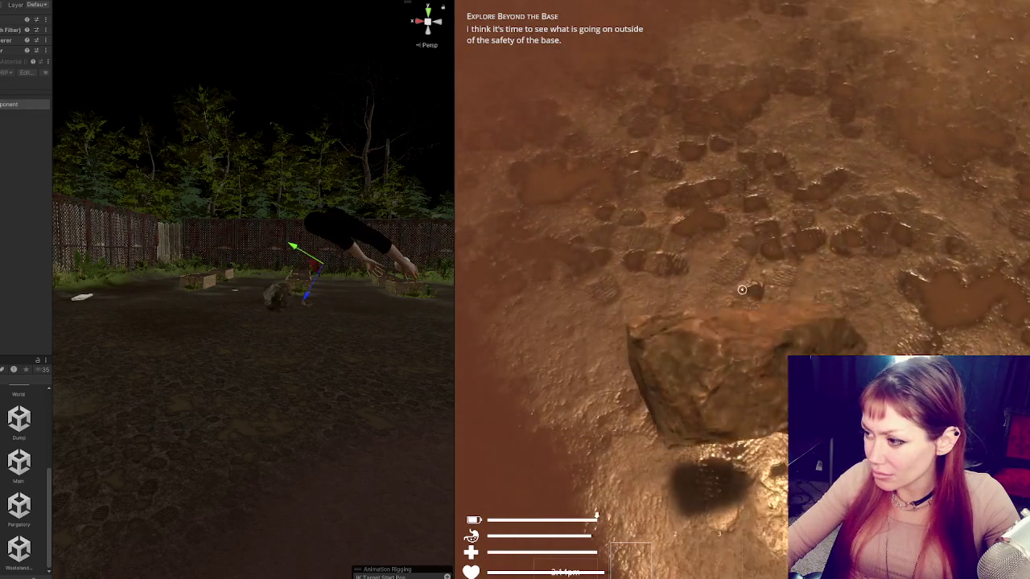
{"action": "left_click", "coordinate": [742, 290]}
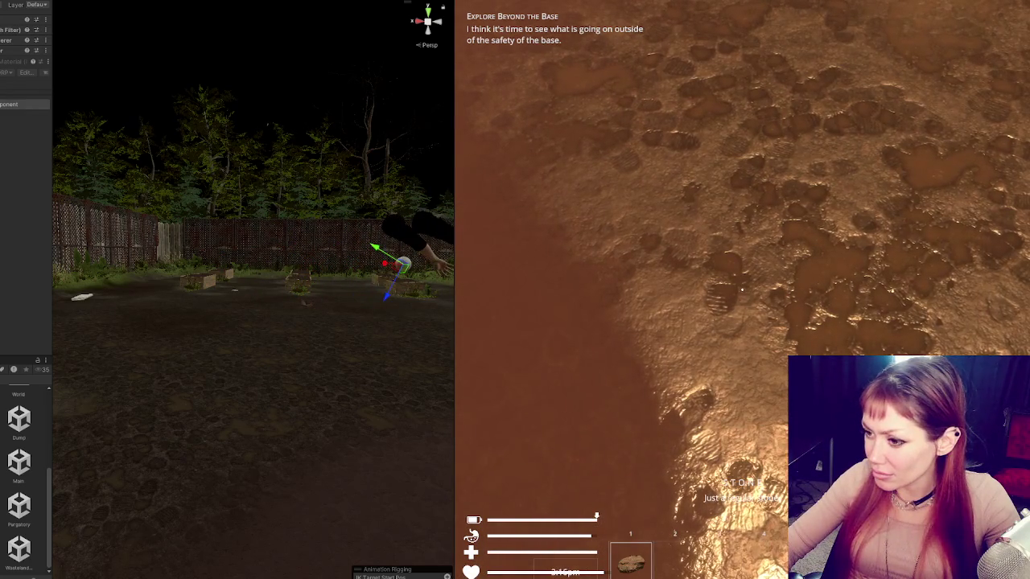
{"action": "left_click", "coordinate": [742, 290]}
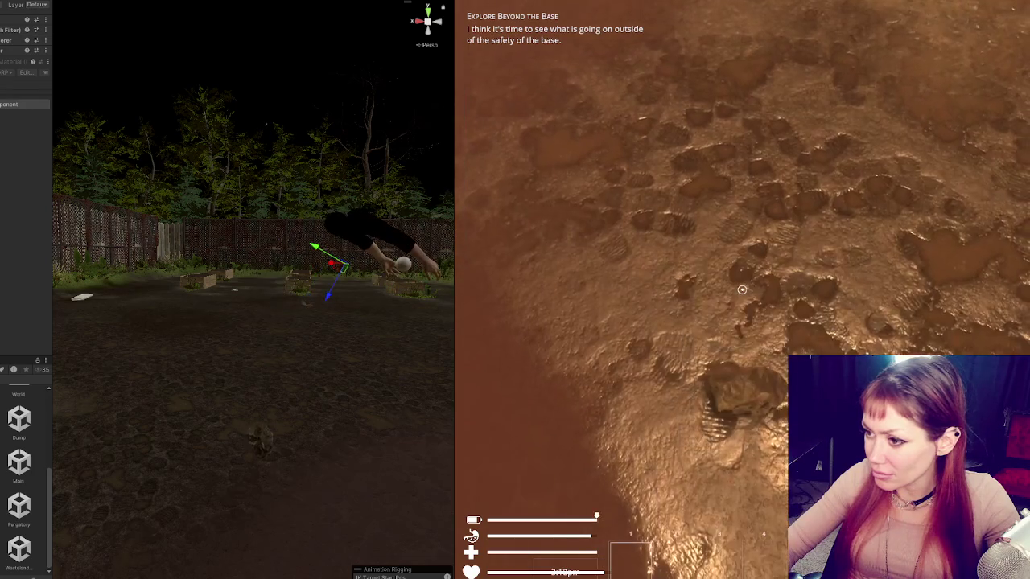
{"action": "key", "text": "Tab"}
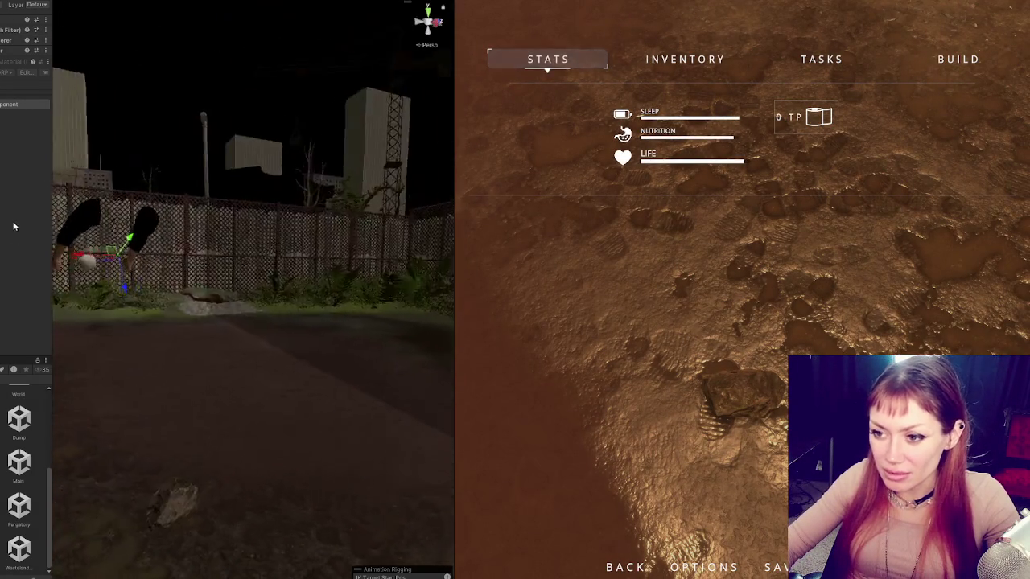
Step: Resume play and throw and pick up the stone a couple of times
{"action": "key", "text": "Tab"}
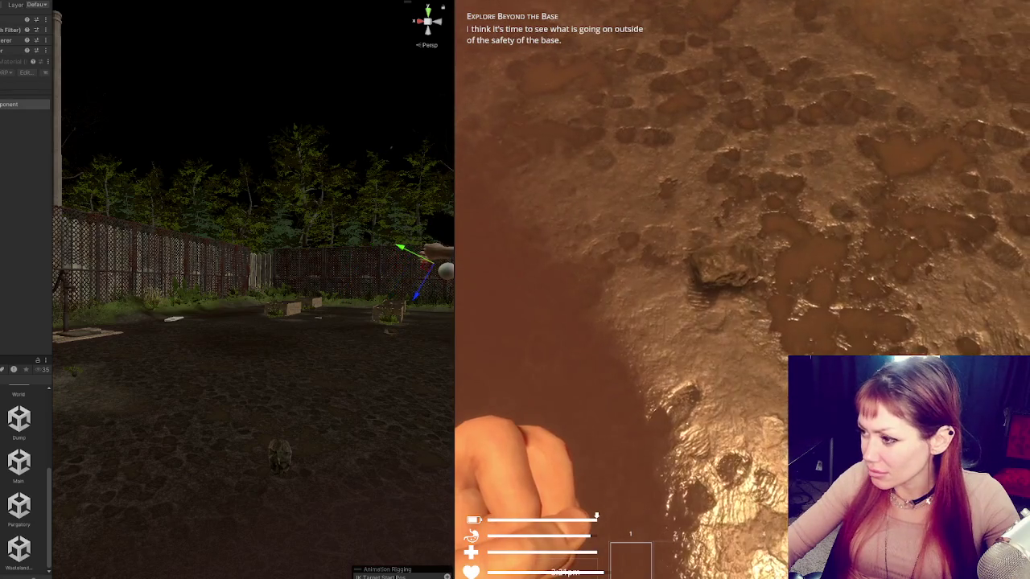
{"action": "left_click", "coordinate": [742, 290]}
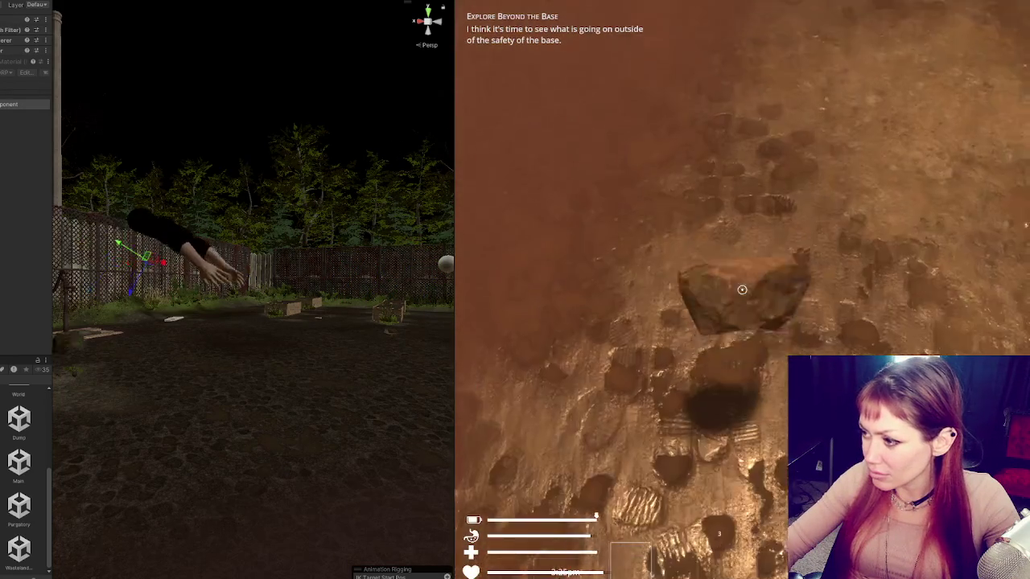
{"action": "left_click", "coordinate": [742, 290]}
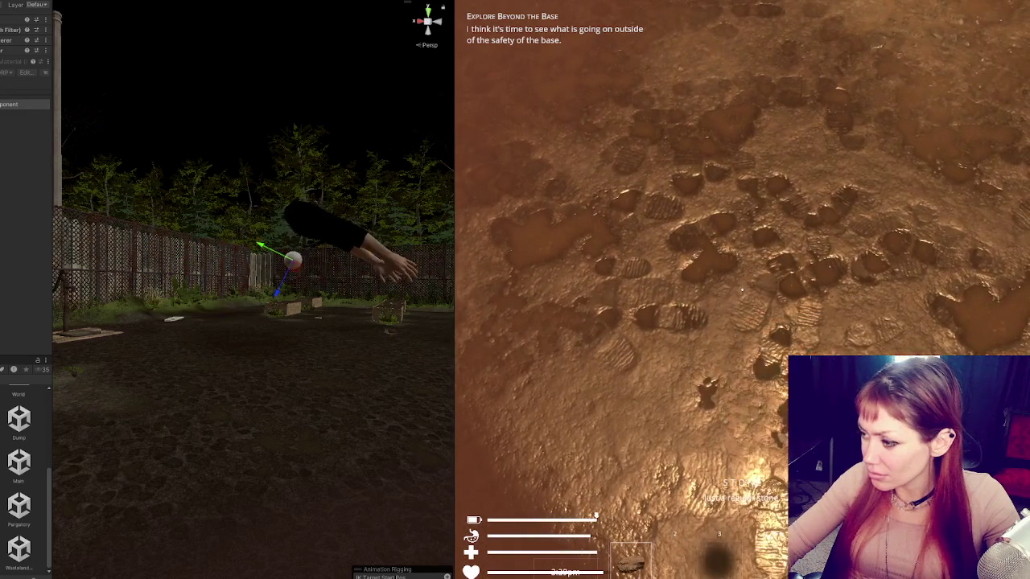
{"action": "left_click", "coordinate": [742, 289]}
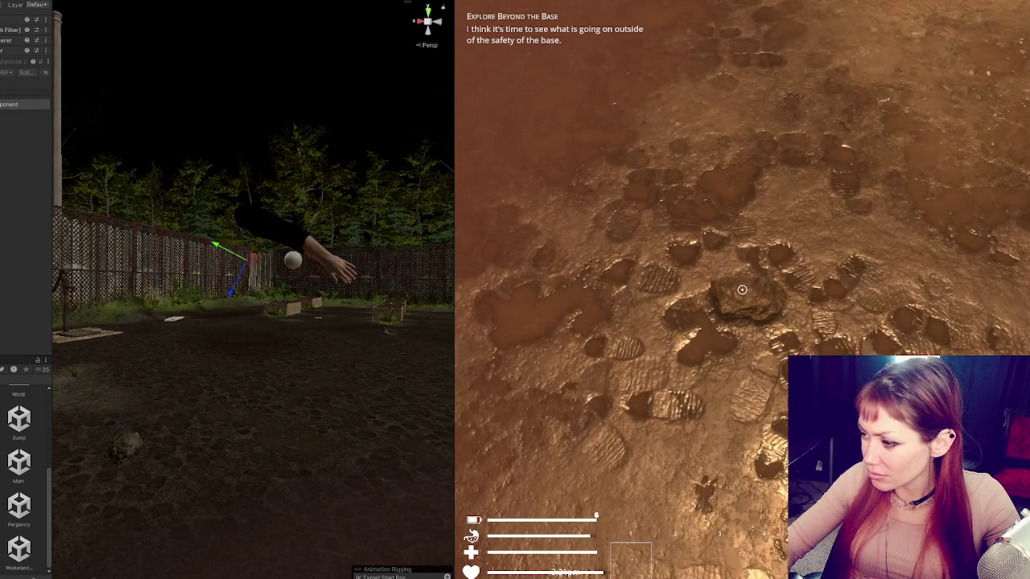
{"action": "left_click", "coordinate": [742, 290]}
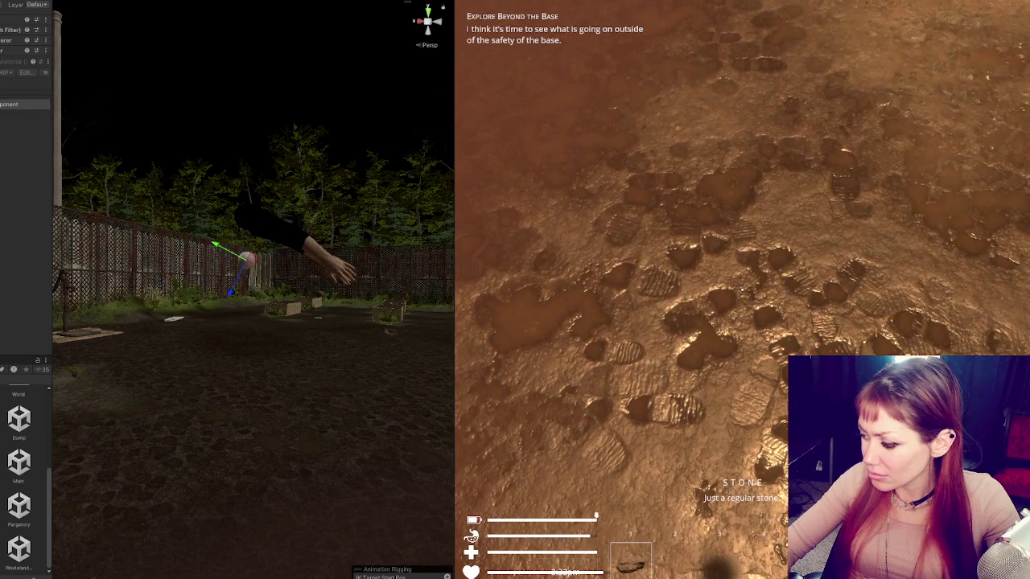
{"action": "left_click", "coordinate": [742, 290]}
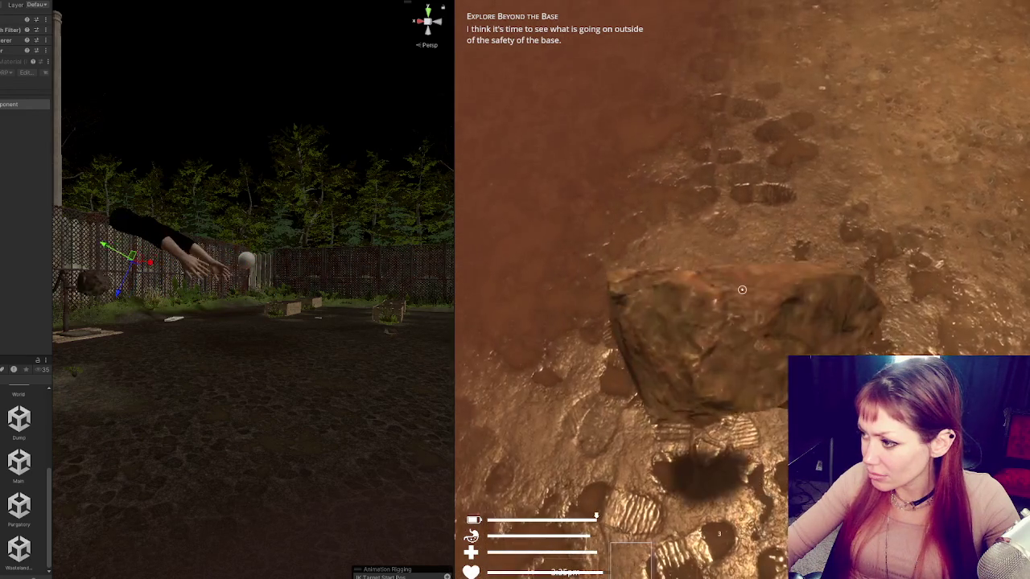
{"action": "left_click", "coordinate": [742, 290]}
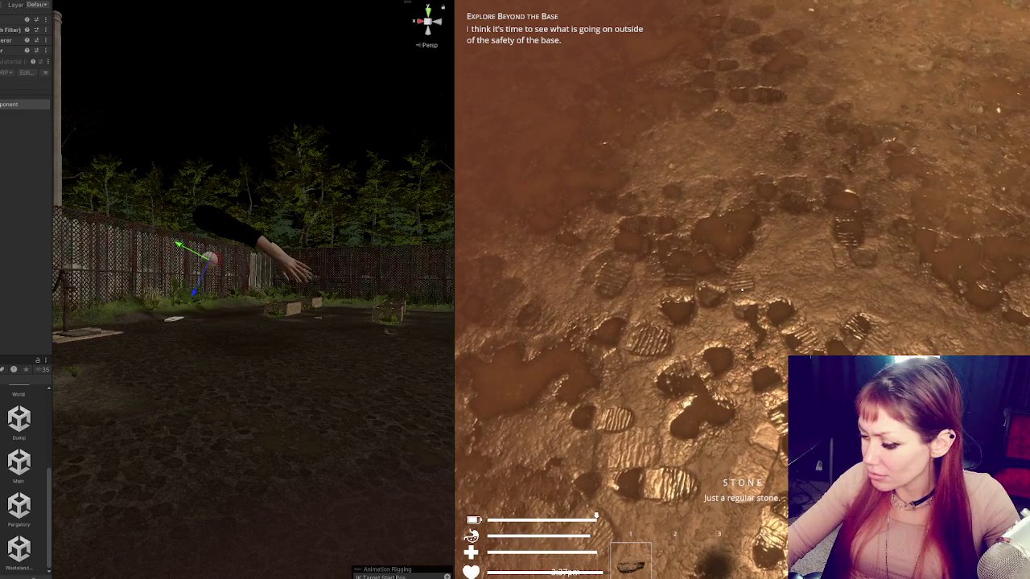
{"action": "left_click", "coordinate": [742, 289]}
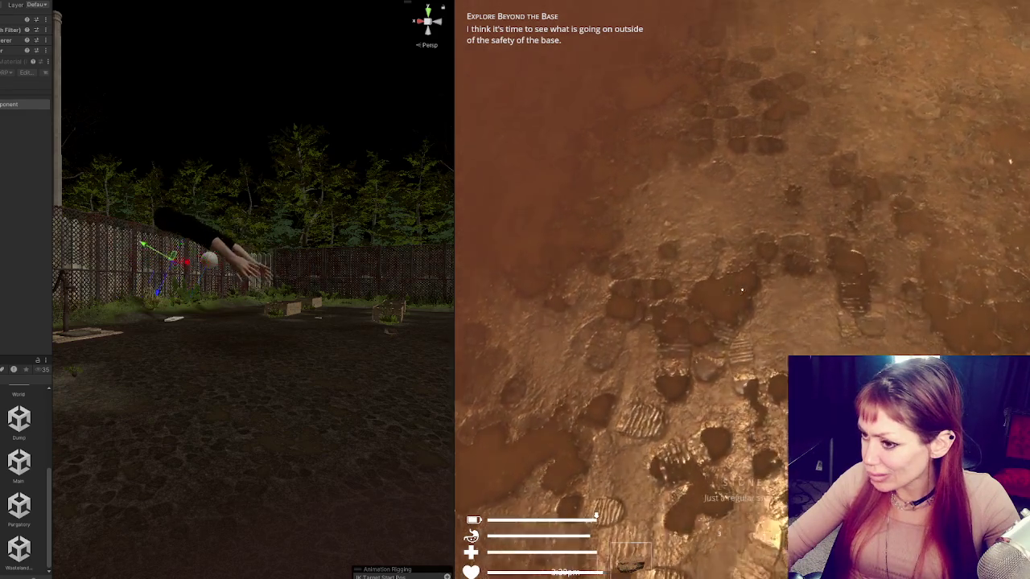
Step: Keep throwing the stone, then walk over and pick it back into the hotbar
{"action": "left_click", "coordinate": [742, 289]}
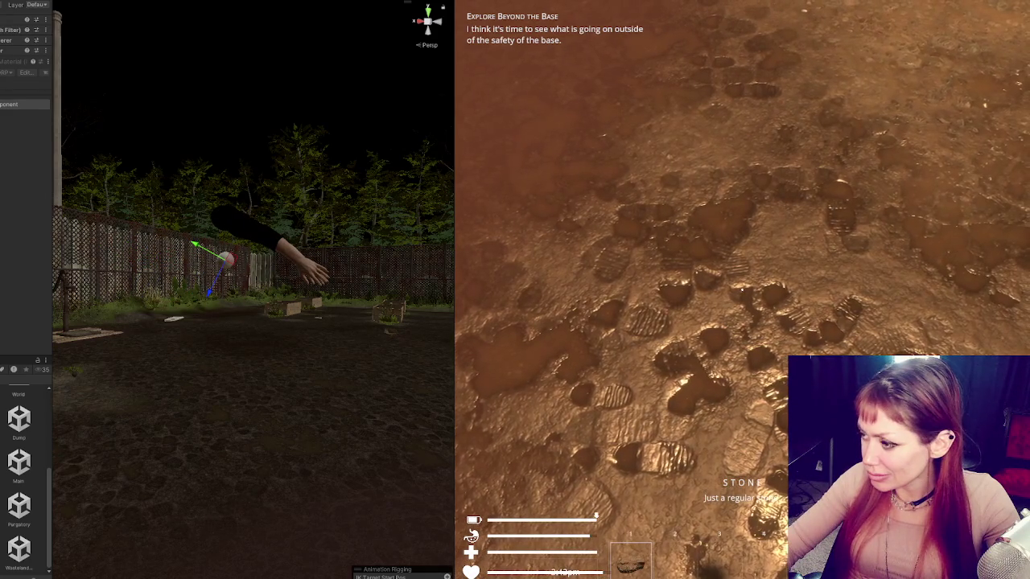
{"action": "left_click", "coordinate": [742, 289]}
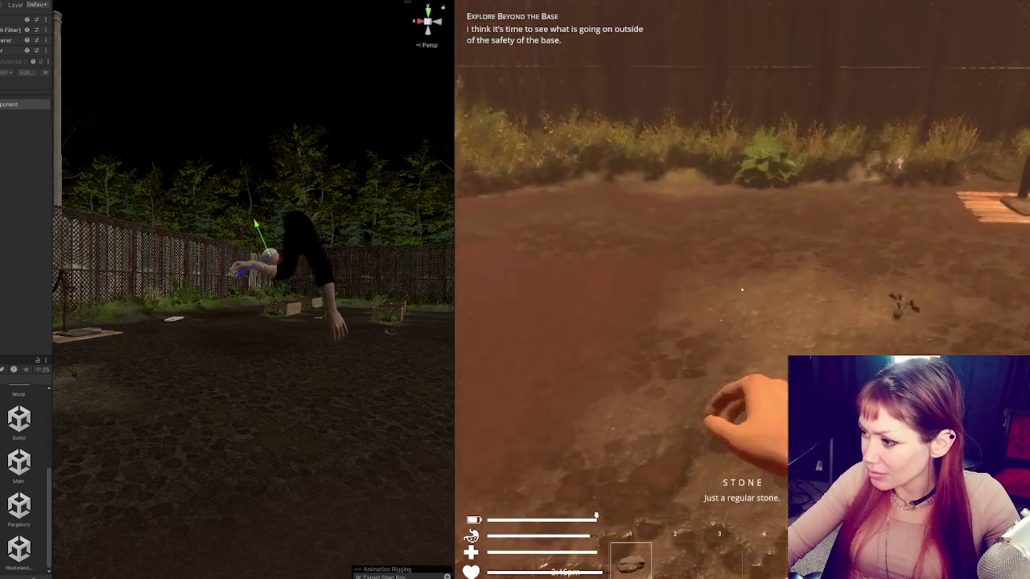
{"action": "left_click", "coordinate": [742, 289]}
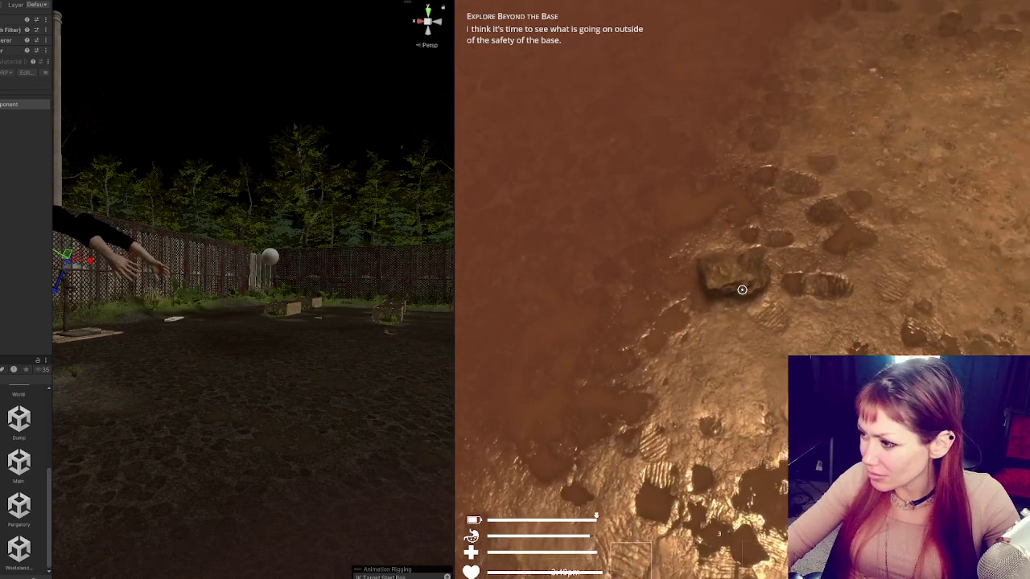
{"action": "left_click", "coordinate": [742, 289]}
{"action": "left_click", "coordinate": [742, 290]}
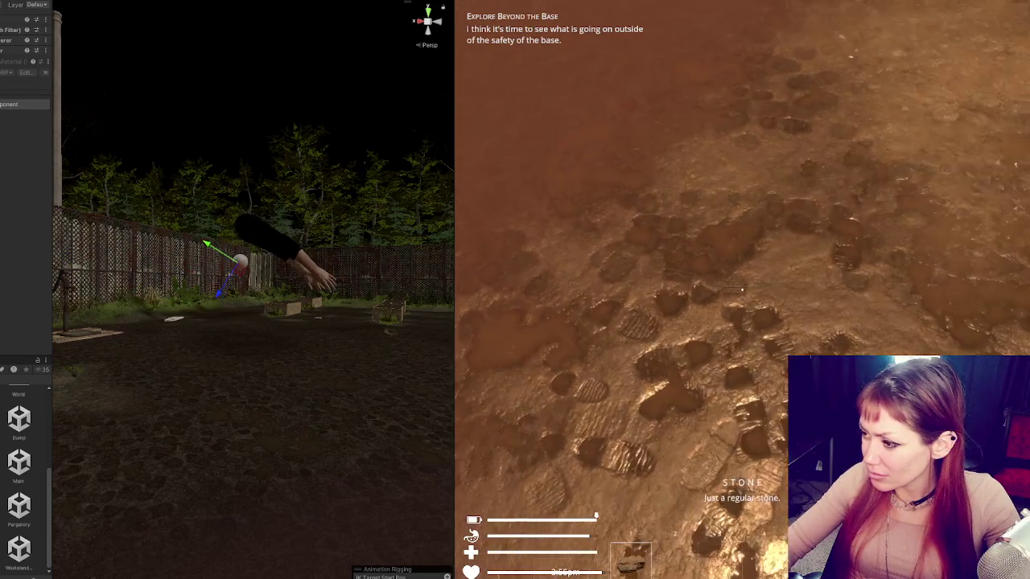
{"action": "left_click", "coordinate": [742, 289]}
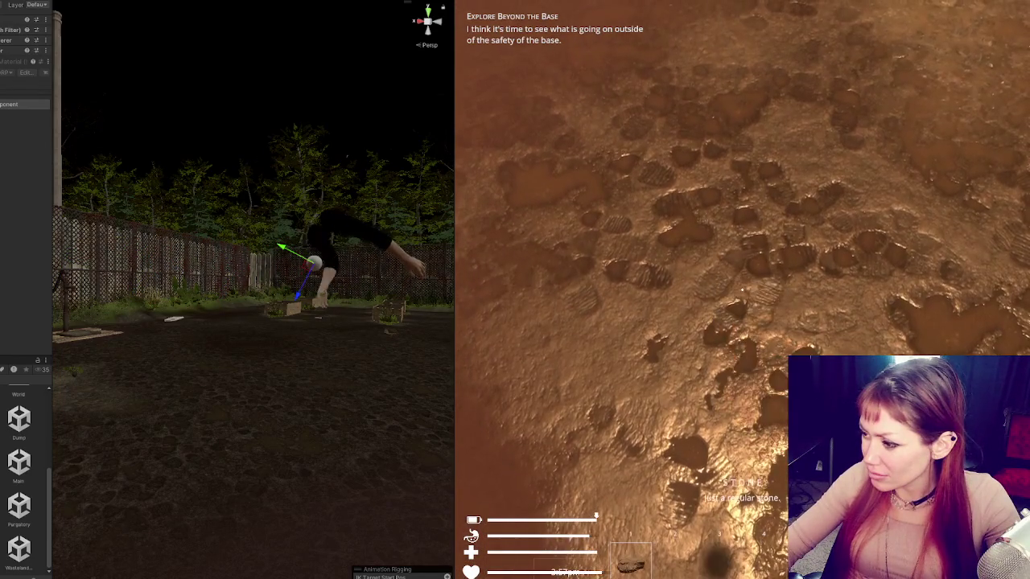
{"action": "key", "text": "w"}
{"action": "key", "text": "e"}
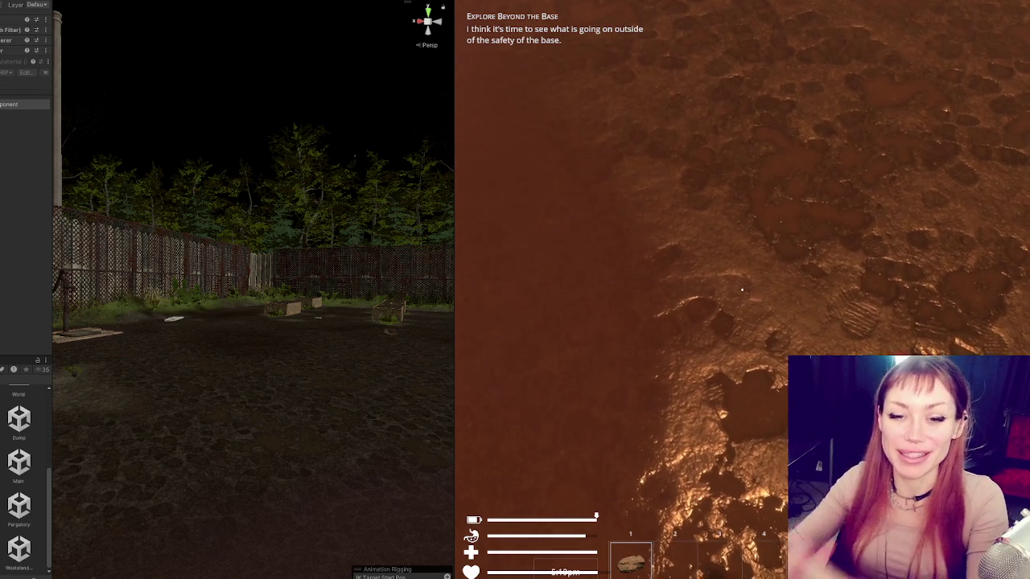
Step: Pause the game to show the Stats menu with Sleep, Nutrition, Life and 0 TP
{"action": "key", "text": "Escape"}
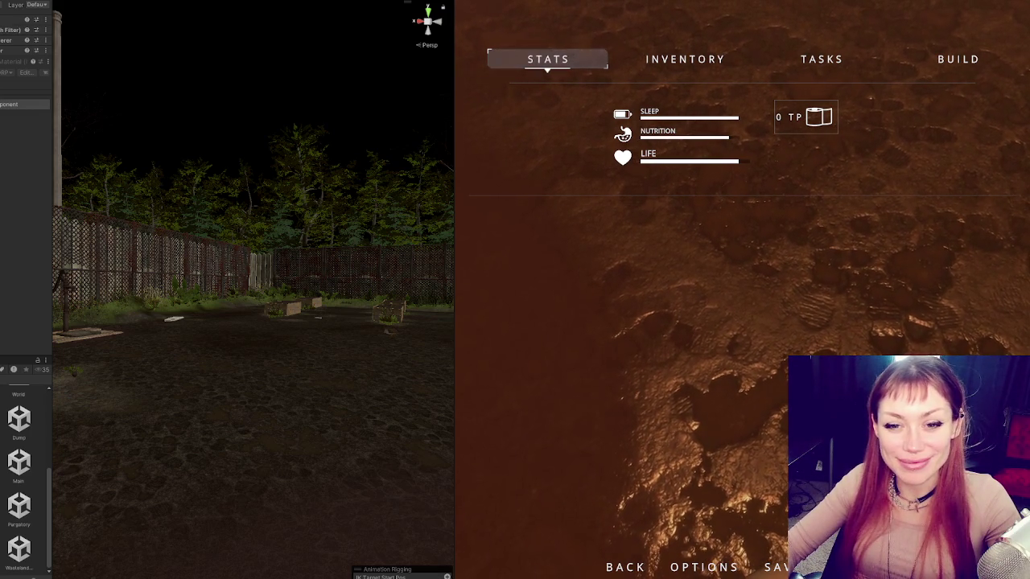
Step: Resume play and alternate dropping the stone and picking it back up
{"action": "key", "text": "Escape"}
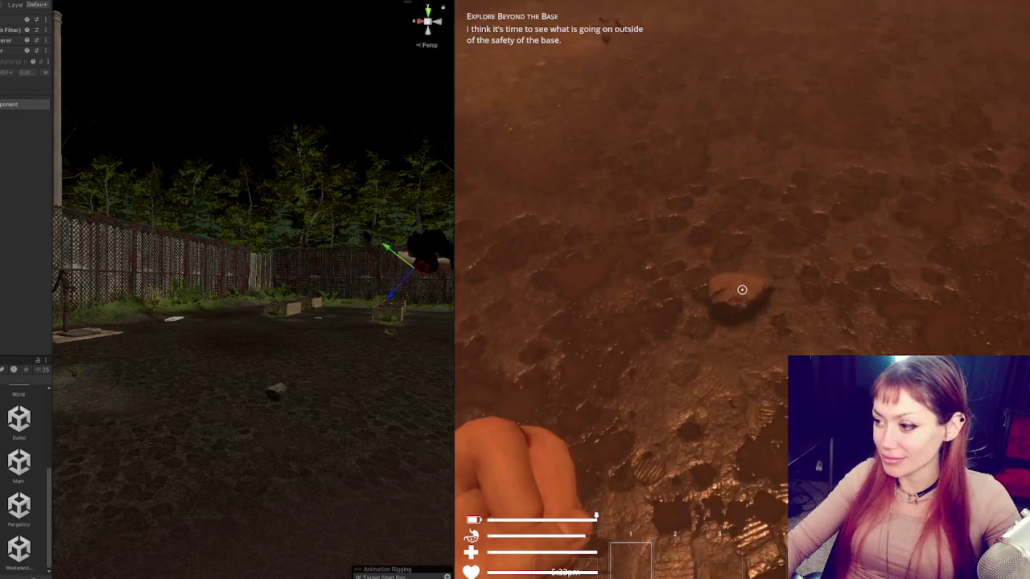
{"action": "left_click", "coordinate": [742, 290]}
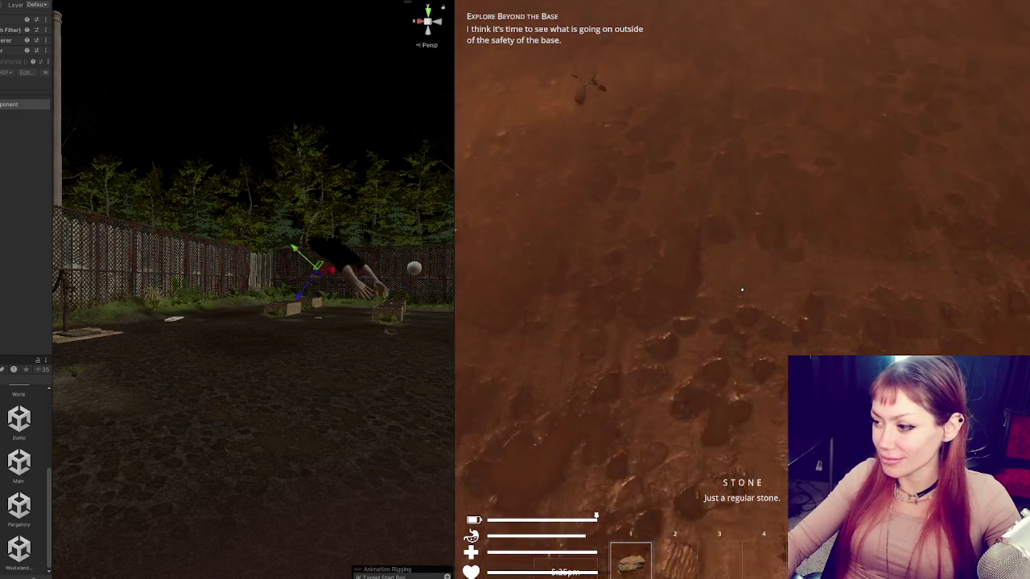
{"action": "key", "text": "e"}
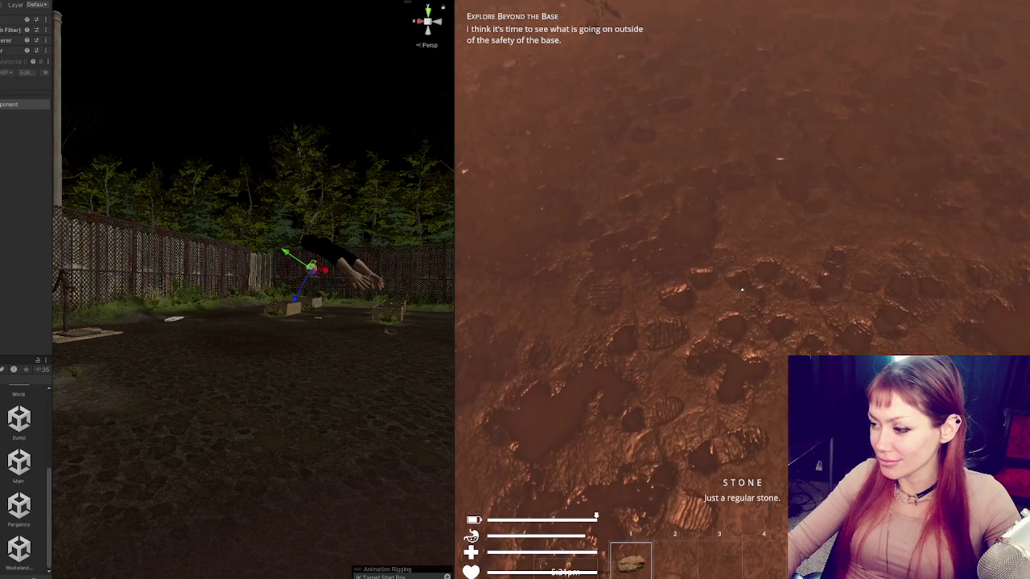
{"action": "left_click", "coordinate": [742, 290]}
{"action": "key", "text": "e"}
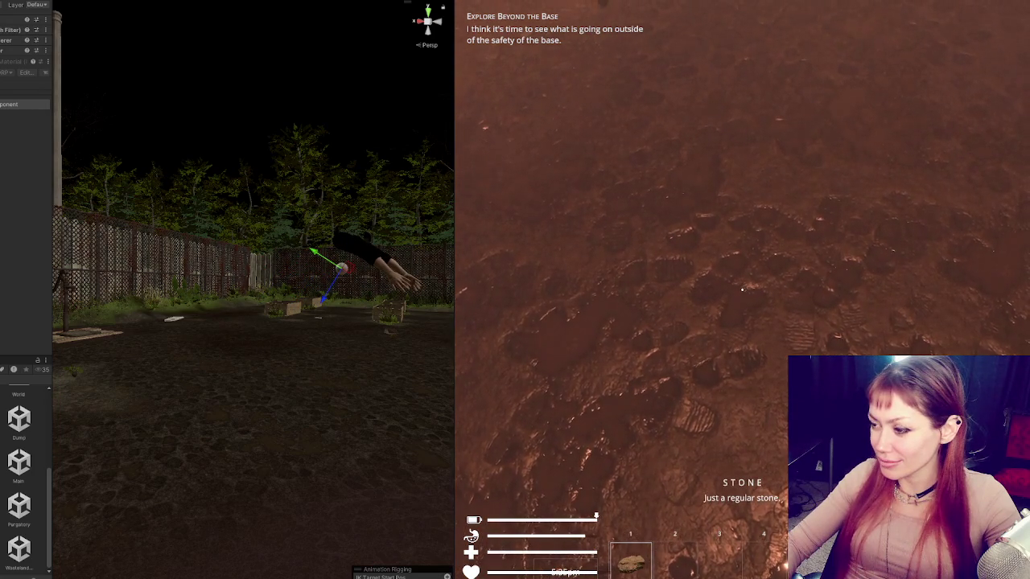
{"action": "left_click", "coordinate": [742, 290]}
{"action": "key", "text": "e"}
{"action": "left_click", "coordinate": [742, 290]}
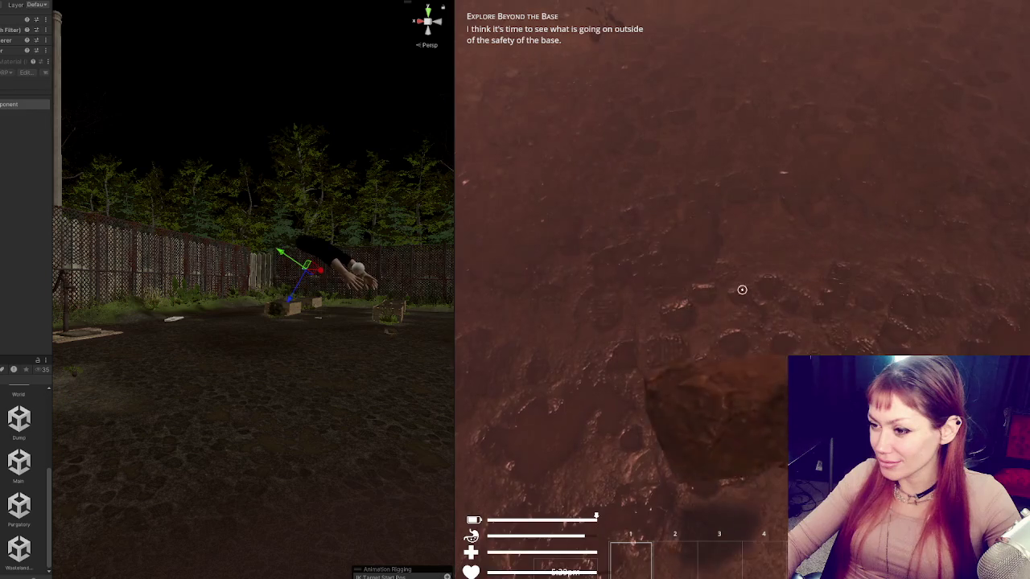
Step: Throw and re-grab the stone a few more times, then pause and open the Main scene
{"action": "key", "text": "e"}
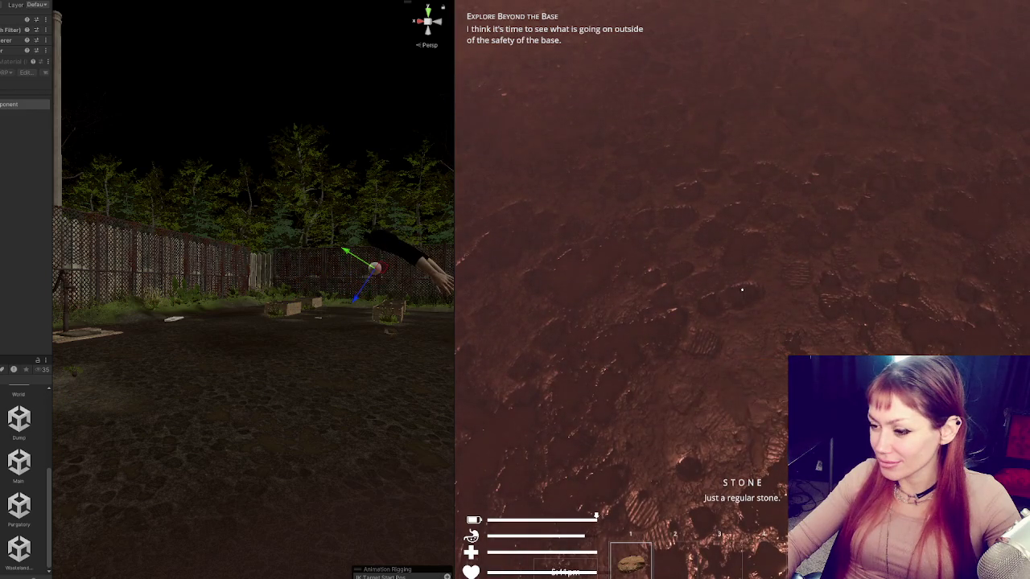
{"action": "left_click", "coordinate": [742, 290]}
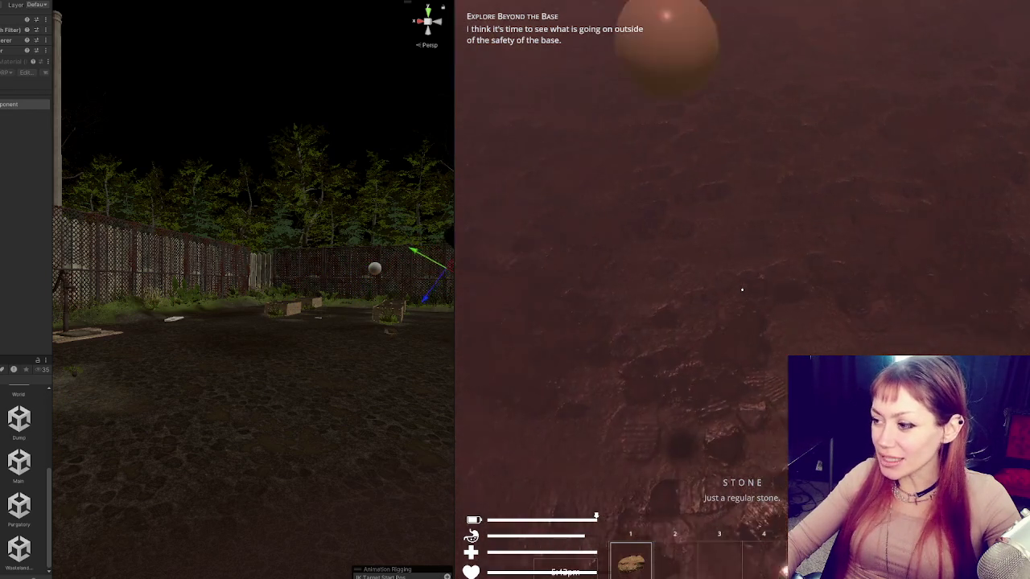
{"action": "left_click", "coordinate": [742, 290]}
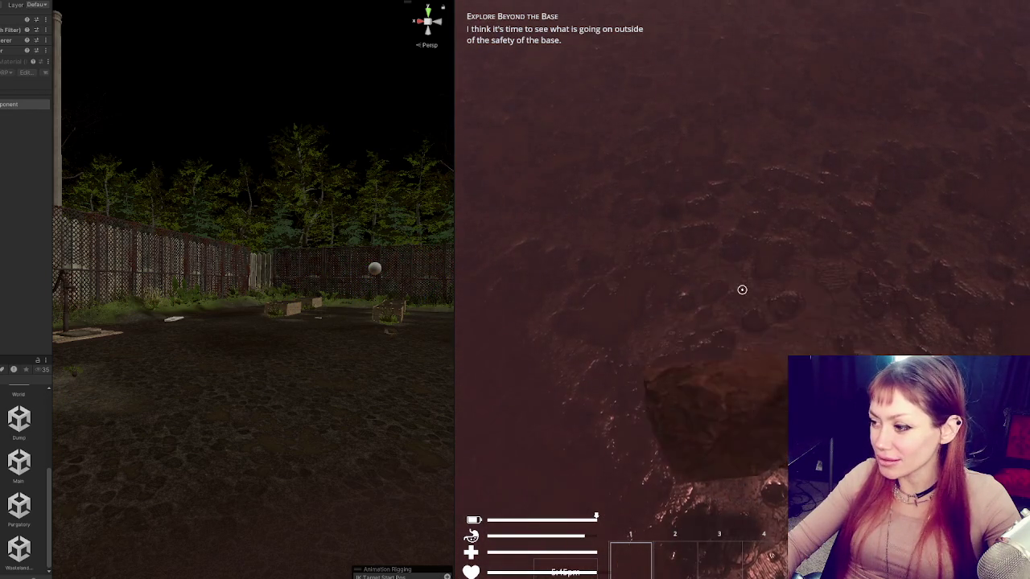
{"action": "key", "text": "e"}
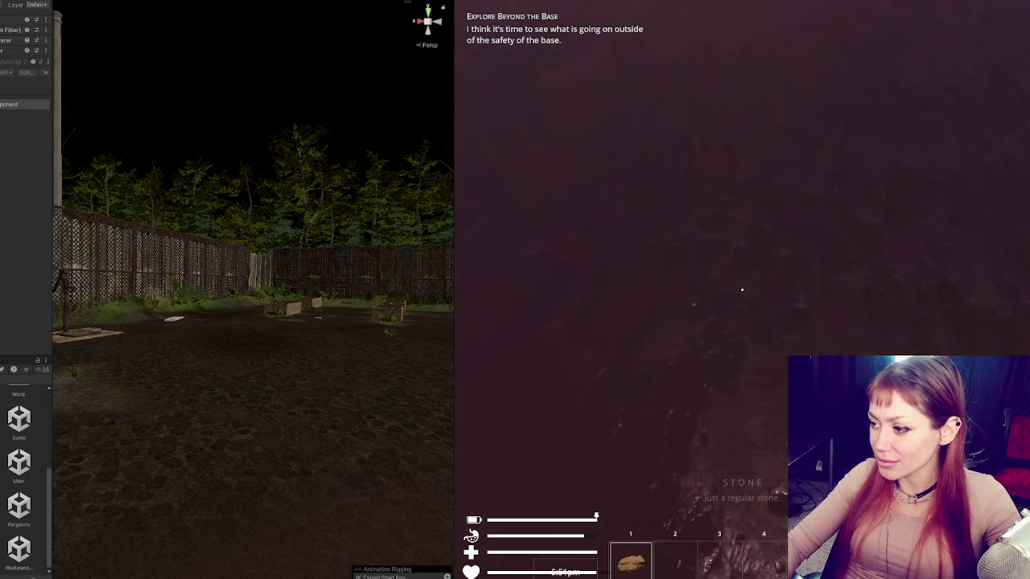
{"action": "left_click", "coordinate": [742, 289]}
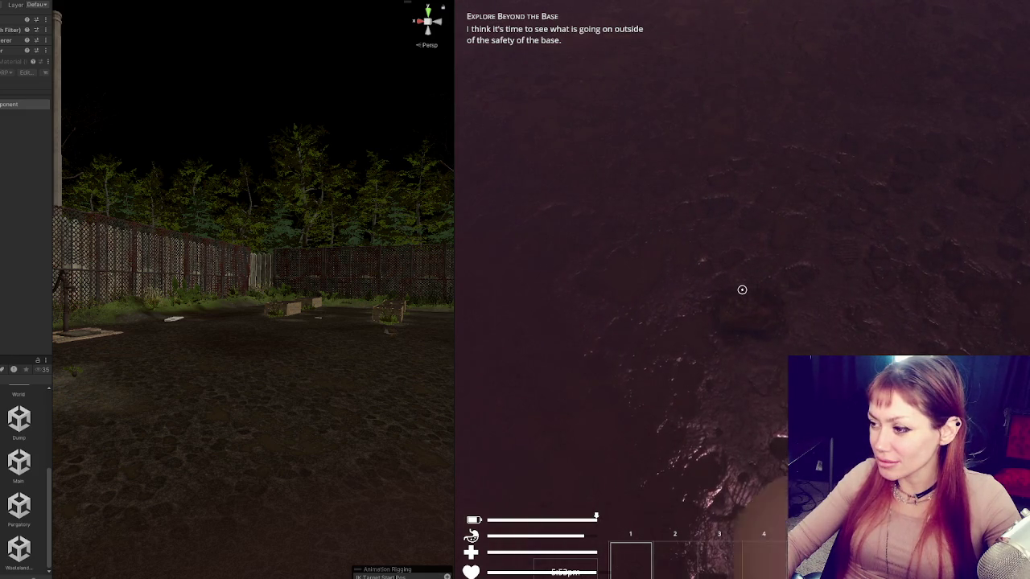
{"action": "key", "text": "e"}
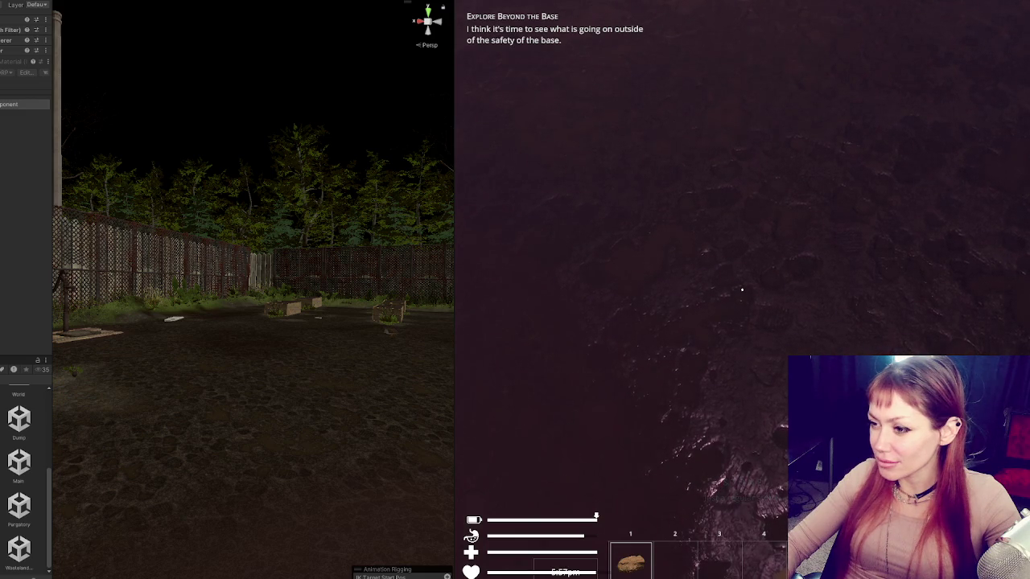
{"action": "key", "text": "Escape"}
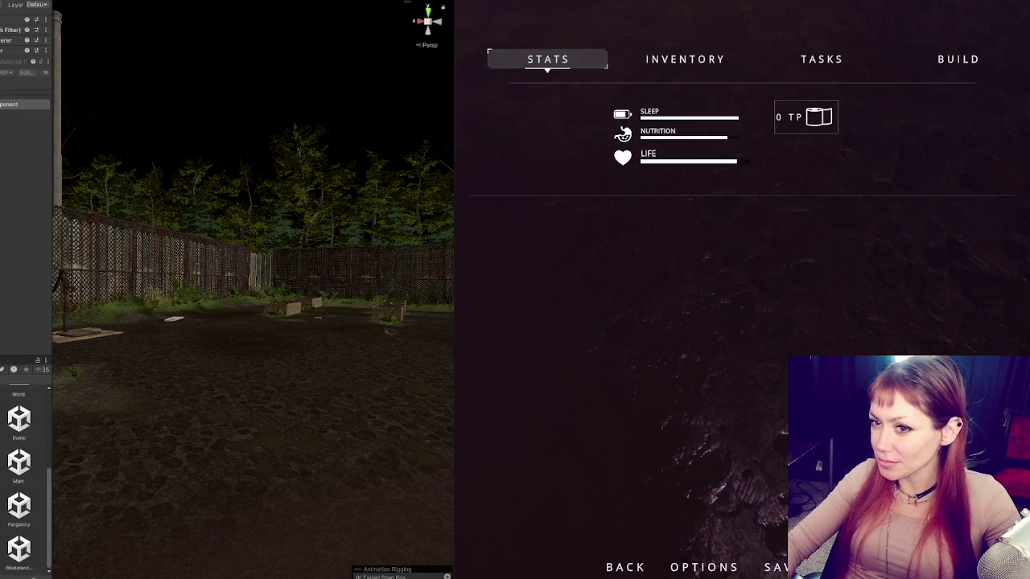
{"action": "double_click", "coordinate": [19, 461]}
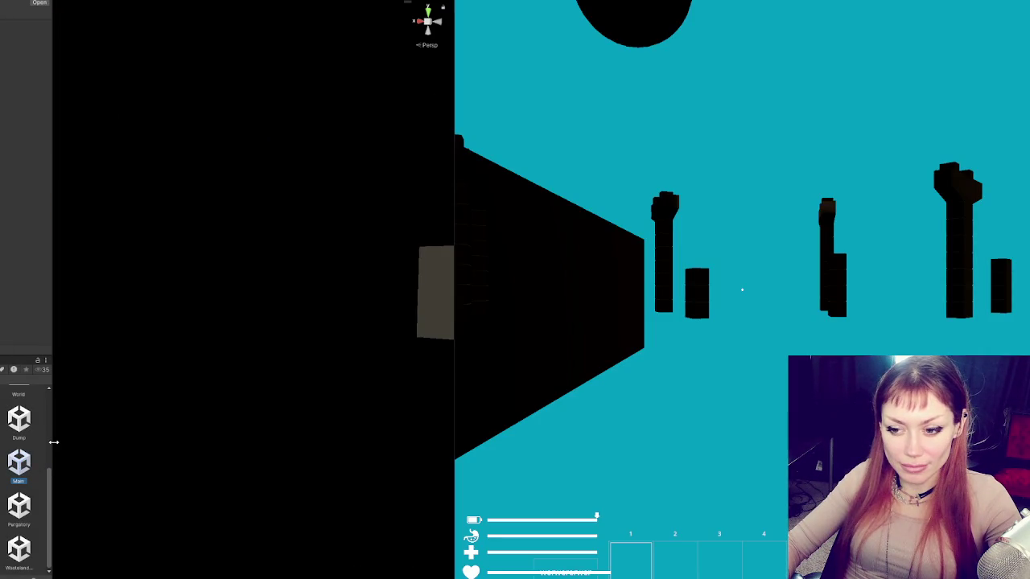
Step: Frame the arm IK target cube and orbit around it beside the character's arms
{"action": "left_click_drag", "start_coordinate": [54, 444], "coordinate": [109, 444]}
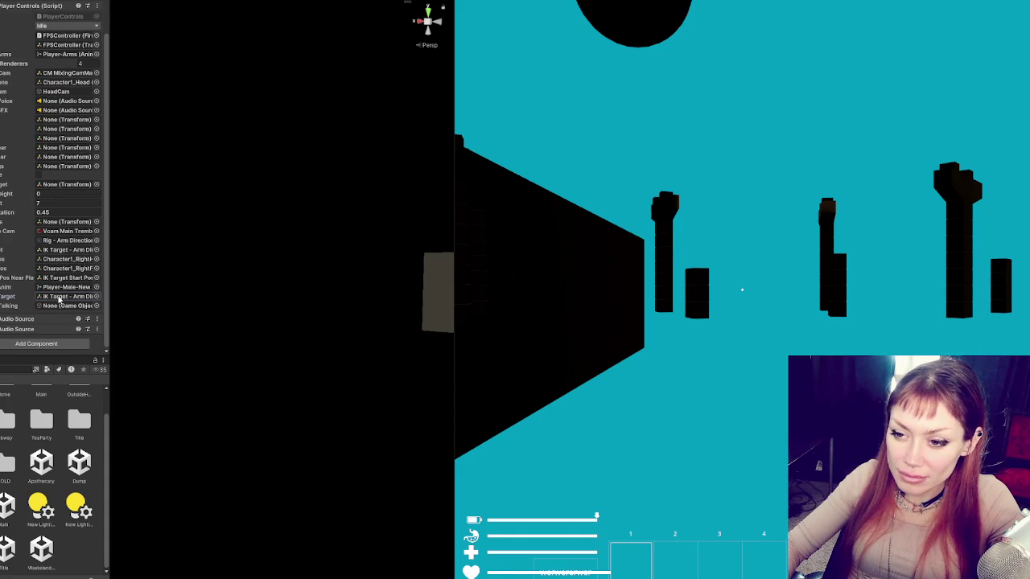
{"action": "left_click", "coordinate": [59, 278]}
{"action": "double_click", "coordinate": [59, 278]}
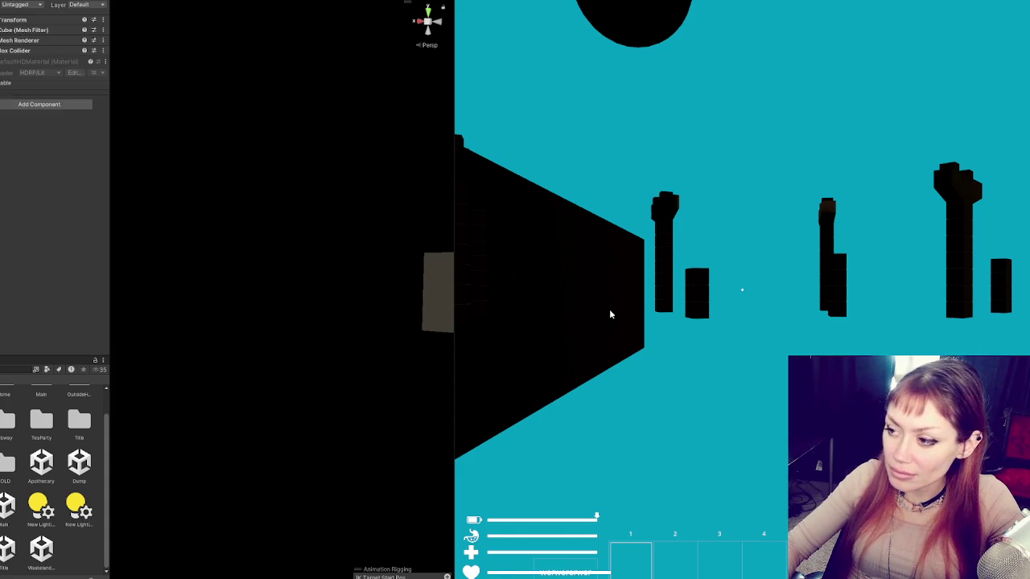
{"action": "key", "text": "f"}
{"action": "left_click_drag", "start_coordinate": [338, 290], "coordinate": [499, 294]}
{"action": "mouse_move", "coordinate": [292, 239]}
{"action": "left_mouse_down"}
{"action": "mouse_move", "coordinate": [442, 270]}
{"action": "mouse_move", "coordinate": [346, 256]}
{"action": "mouse_move", "coordinate": [48, 262]}
{"action": "mouse_move", "coordinate": [278, 263]}
{"action": "mouse_move", "coordinate": [306, 246]}
{"action": "mouse_move", "coordinate": [323, 216]}
{"action": "mouse_move", "coordinate": [232, 249]}
{"action": "mouse_move", "coordinate": [310, 256]}
{"action": "mouse_move", "coordinate": [209, 281]}
{"action": "mouse_move", "coordinate": [249, 284]}
{"action": "mouse_move", "coordinate": [257, 268]}
{"action": "left_mouse_up"}
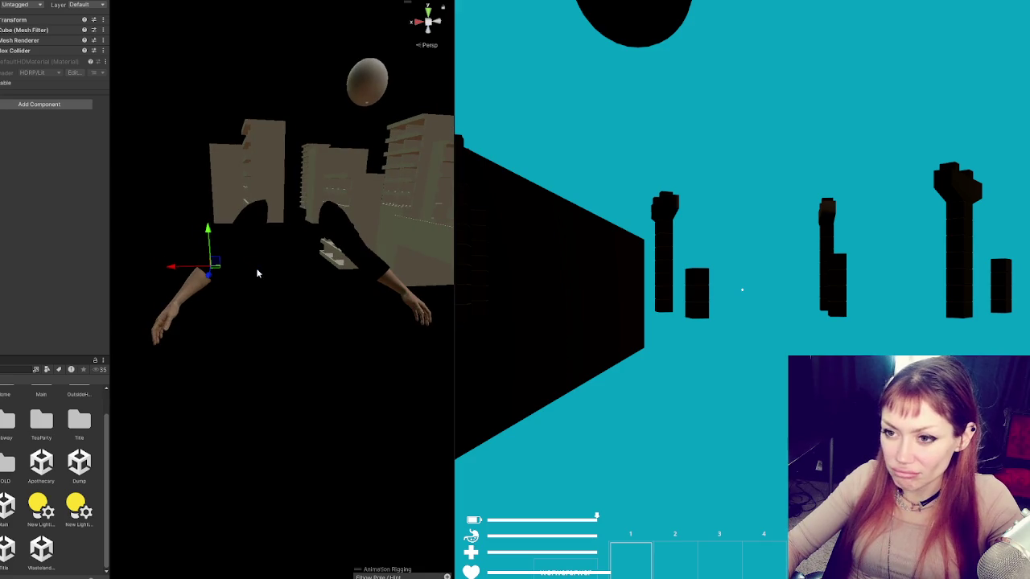
{"action": "key", "text": "alt+Tab"}
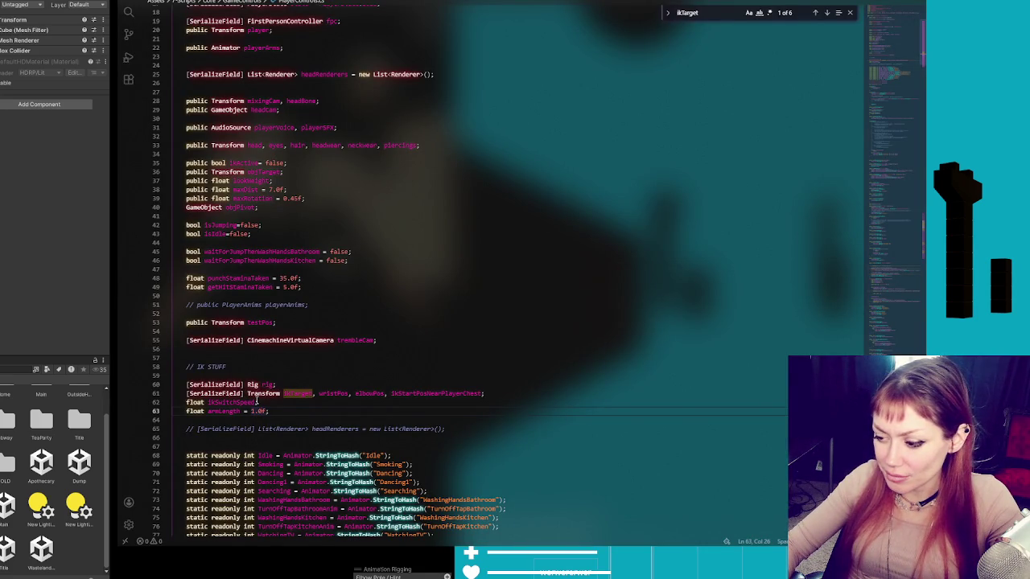
Step: Change armLength on line 63 from 1.0f to 1.4f, then go back to Unity
{"action": "left_click", "coordinate": [265, 411]}
{"action": "type", "text": "4"}
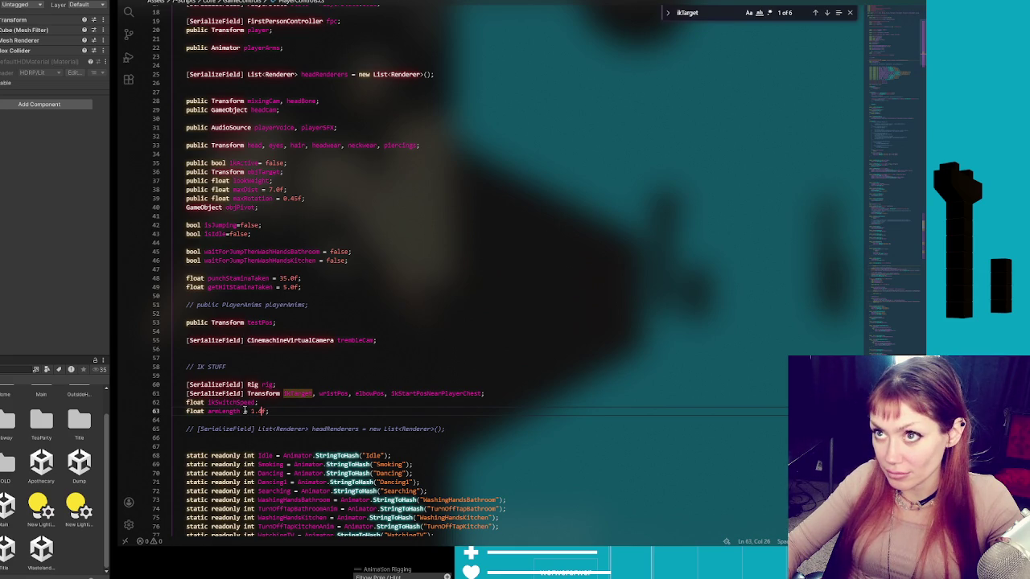
{"action": "scroll", "coordinate": [245, 410], "scroll_direction": "down", "scroll_amount": 20}
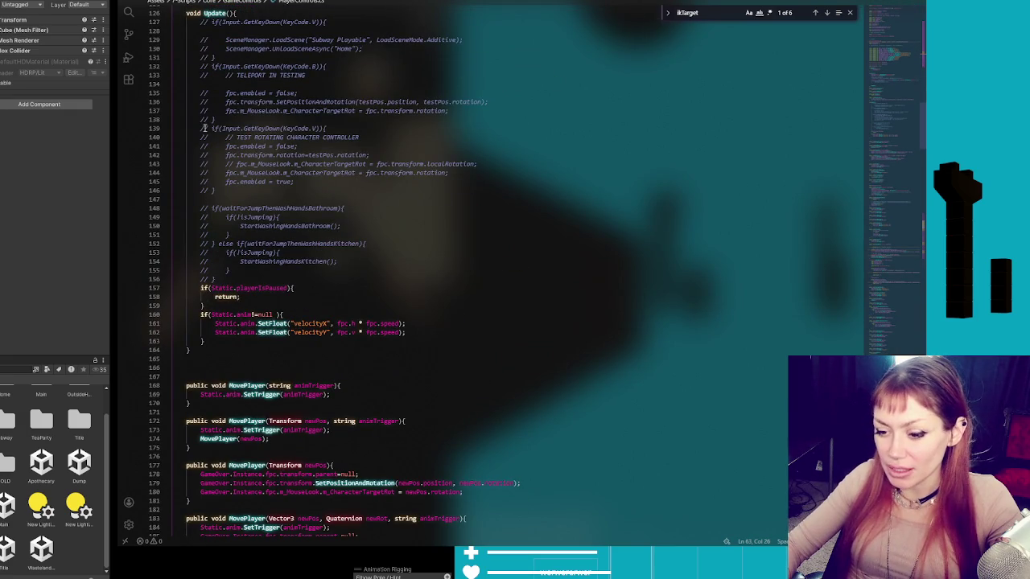
{"action": "left_click", "coordinate": [84, 199]}
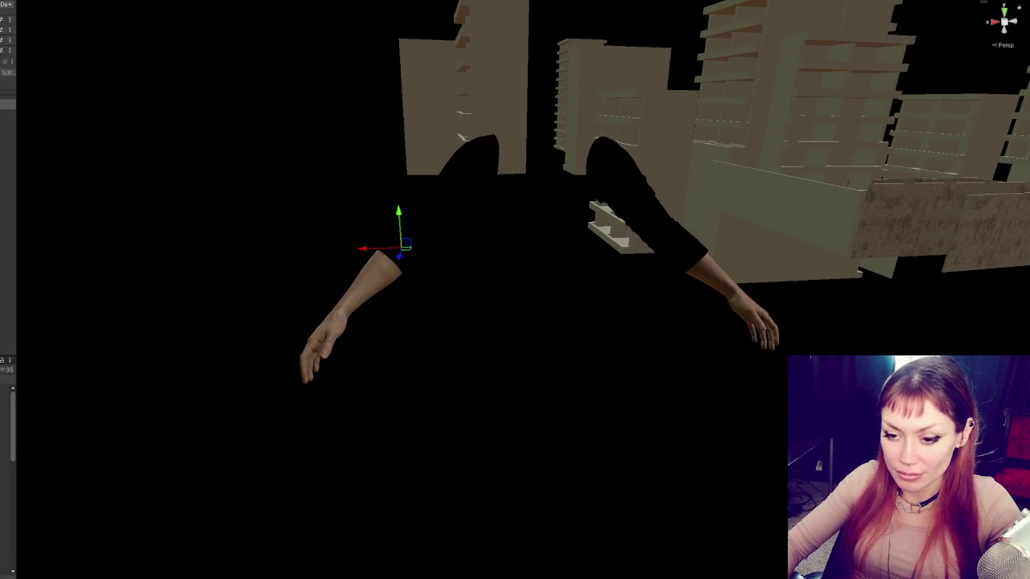
Step: Launch STRAIN in Dev Mode from the title menu and wait for the loading screen
{"action": "scroll", "coordinate": [8, 475], "scroll_direction": "down", "scroll_amount": 5}
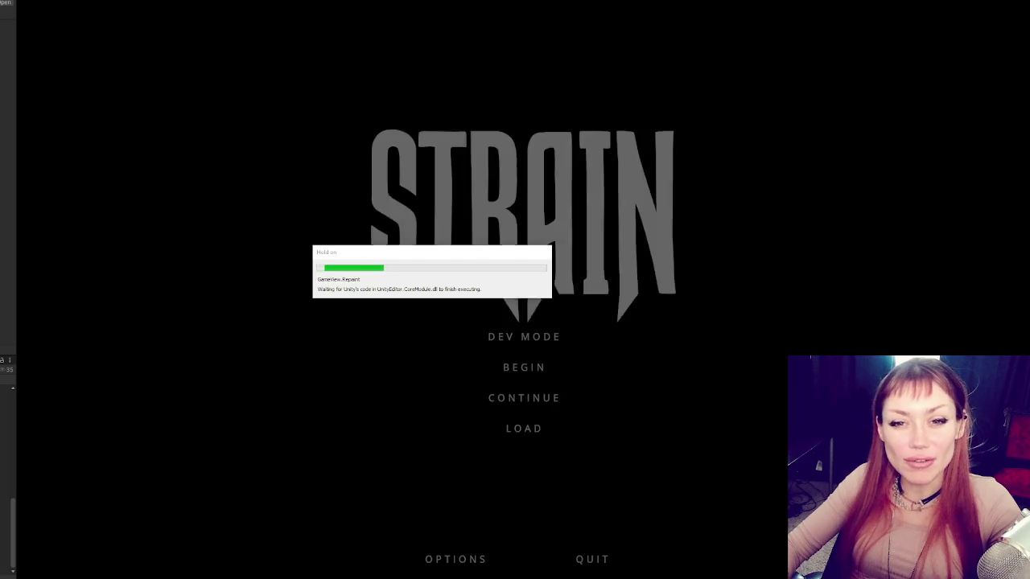
{"action": "left_click", "coordinate": [549, 336]}
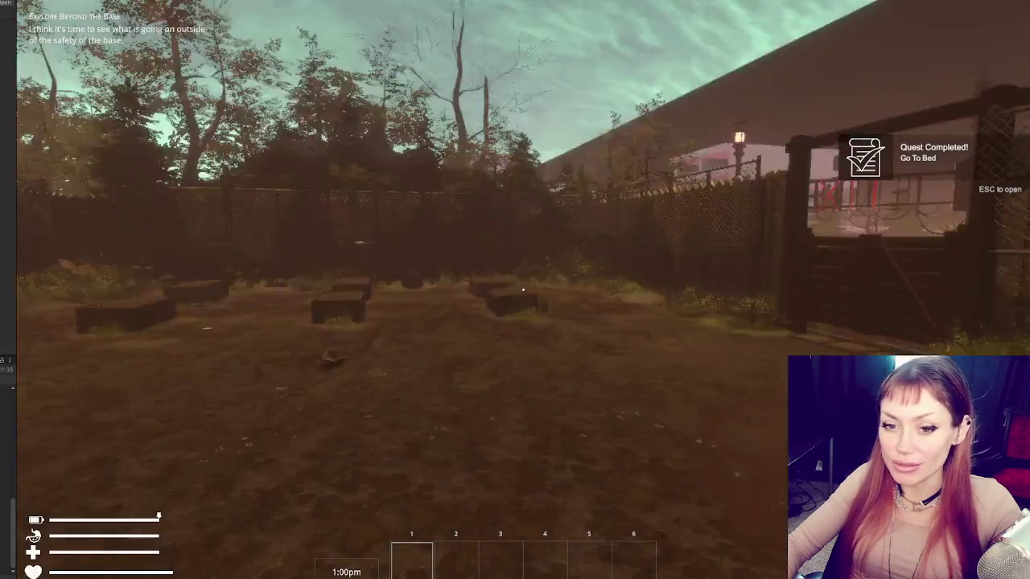
Step: Walk across the backyard and pick up the stone and the kettle
{"action": "key", "text": "w"}
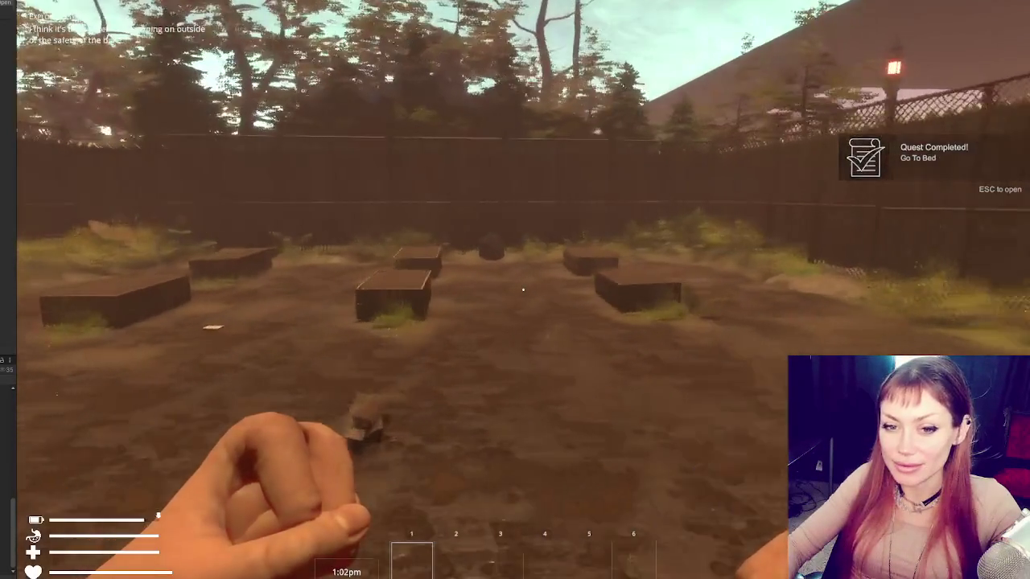
{"action": "key", "text": "w"}
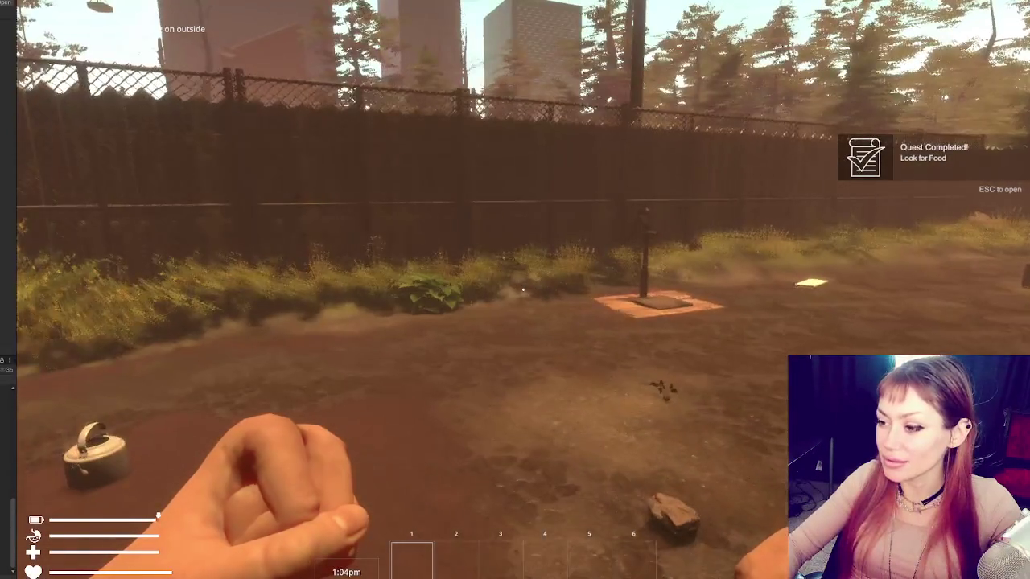
{"action": "key", "text": "w"}
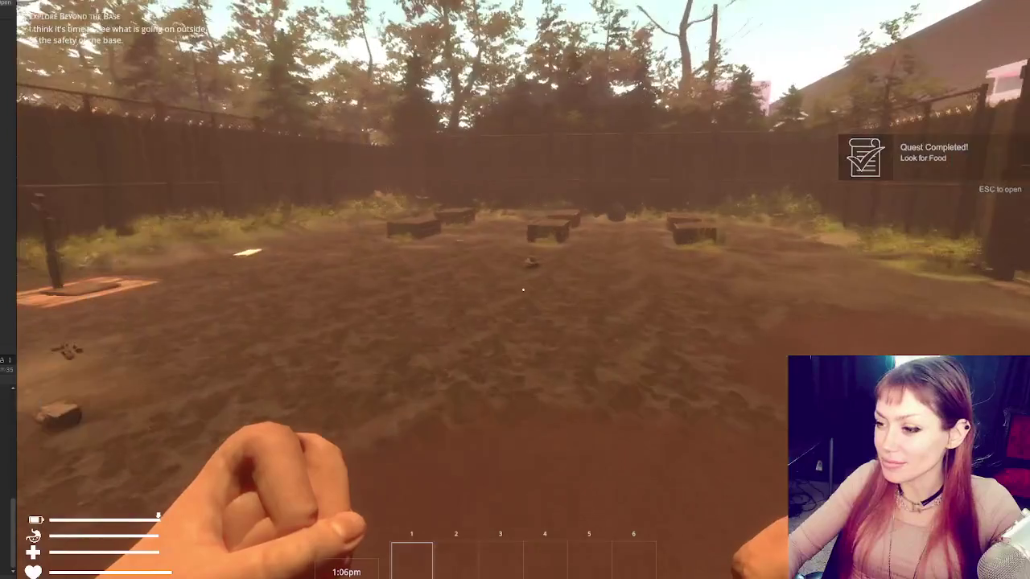
{"action": "key", "text": "w"}
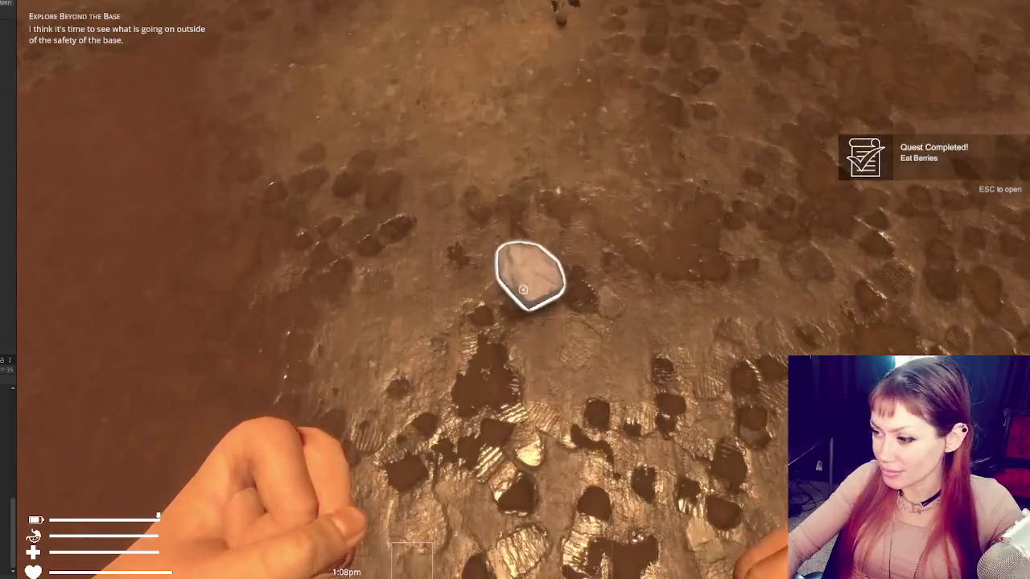
{"action": "key", "text": "e"}
{"action": "key", "text": "w"}
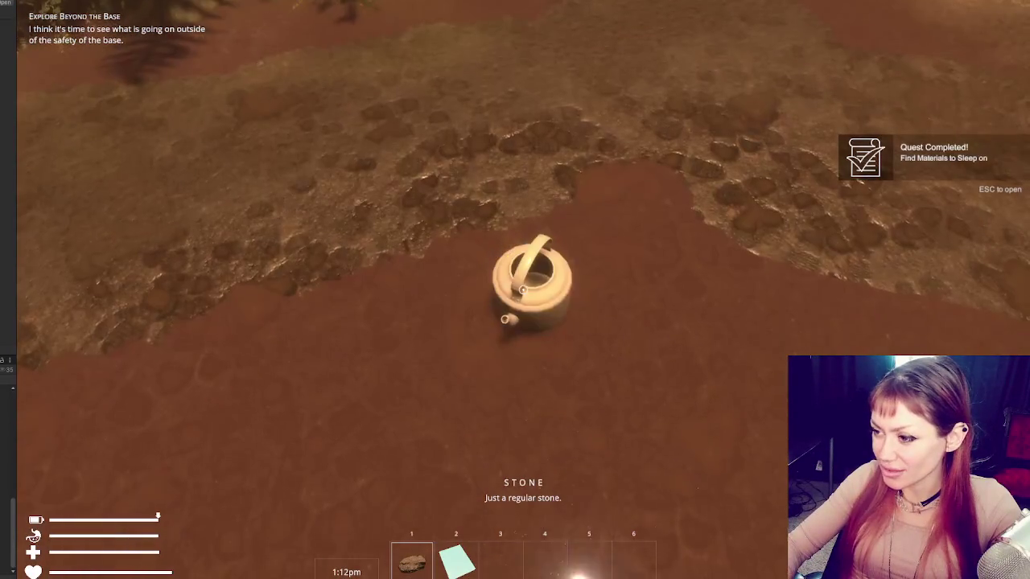
{"action": "key", "text": "e"}
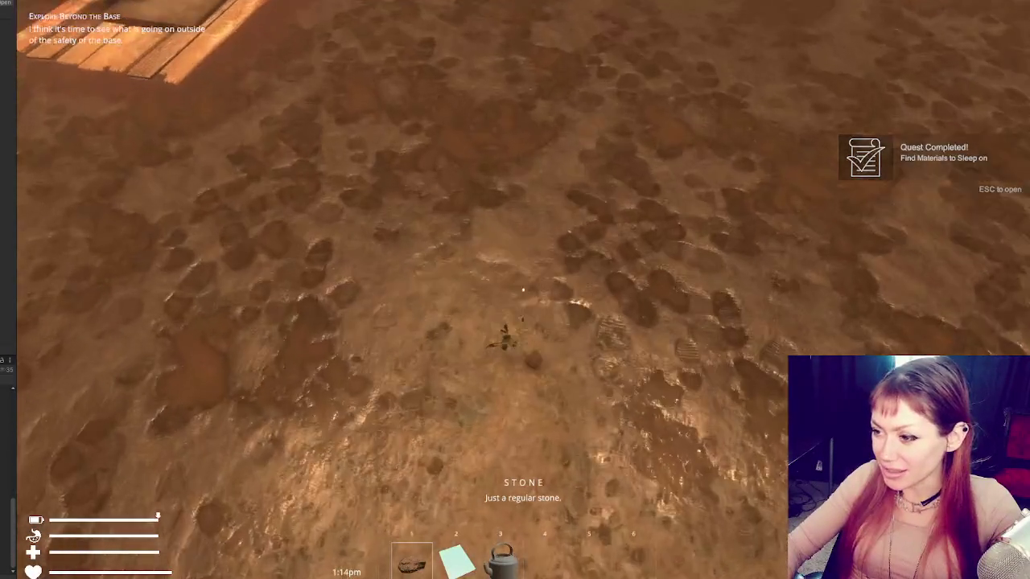
Step: Cycle the held item through the tomato sapling and stone floors booklet, then pause the game
{"action": "key", "text": "w"}
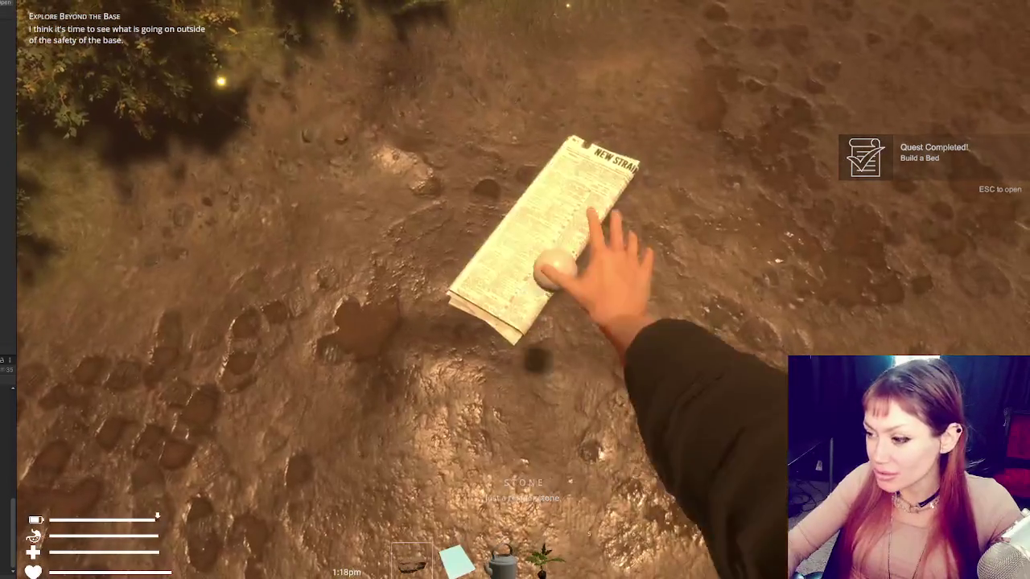
{"action": "key", "text": "w"}
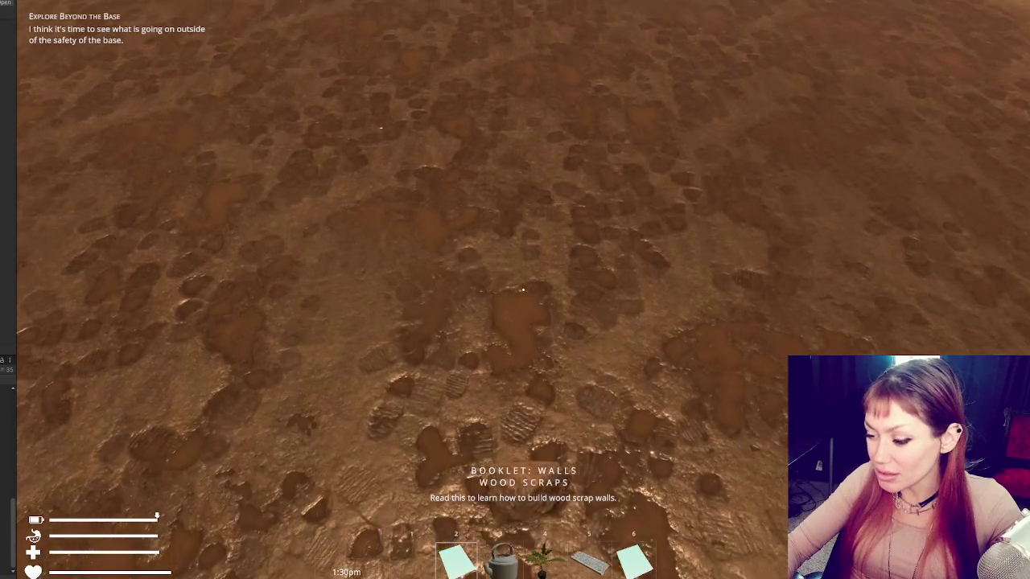
{"action": "key", "text": "4"}
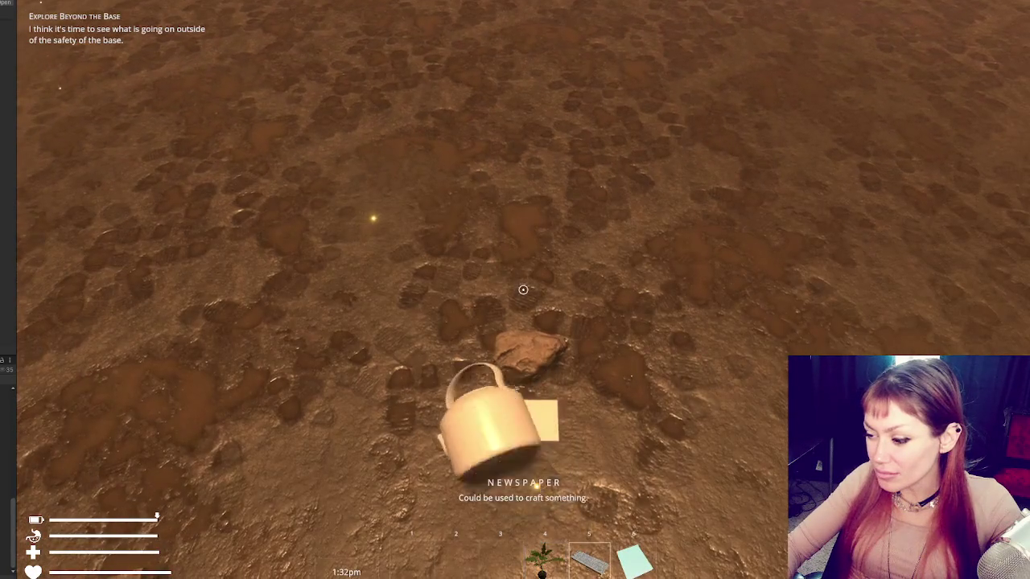
{"action": "key", "text": "6"}
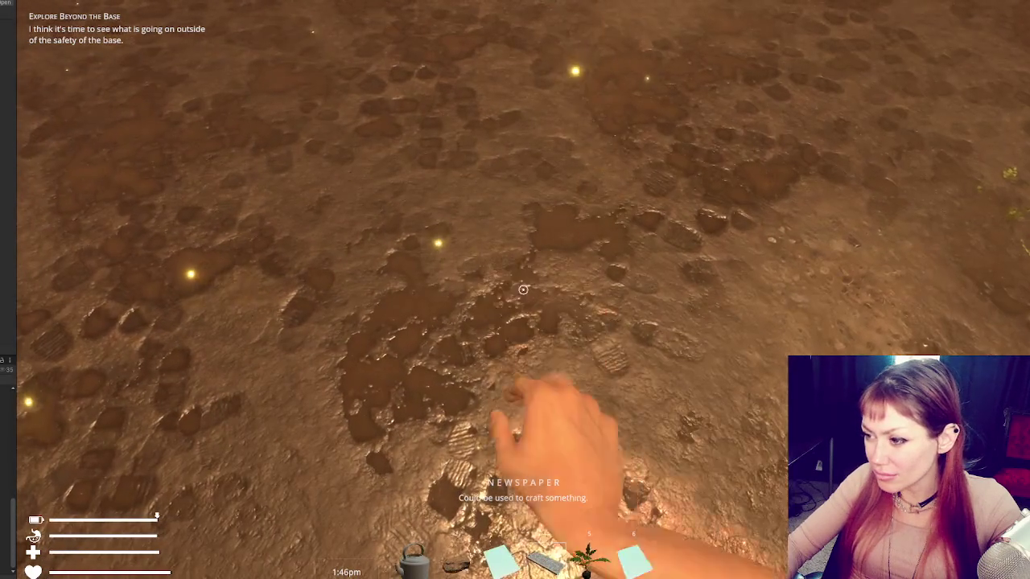
{"action": "key", "text": "5"}
{"action": "scroll", "coordinate": [523, 290], "scroll_direction": "up", "scroll_amount": 4}
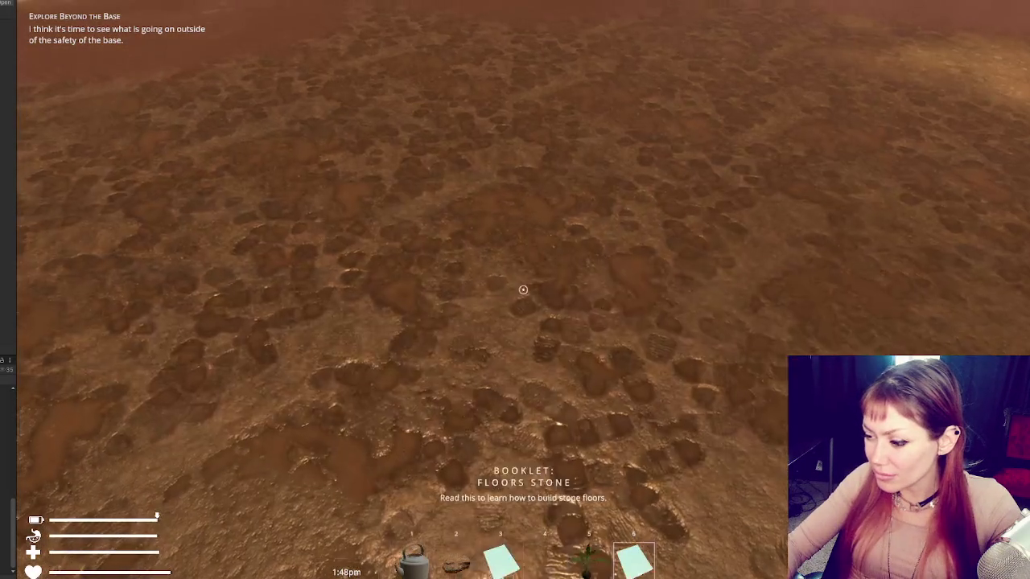
{"action": "scroll", "coordinate": [523, 290], "scroll_direction": "down", "scroll_amount": 1}
{"action": "scroll", "coordinate": [523, 290], "scroll_direction": "down", "scroll_amount": 3}
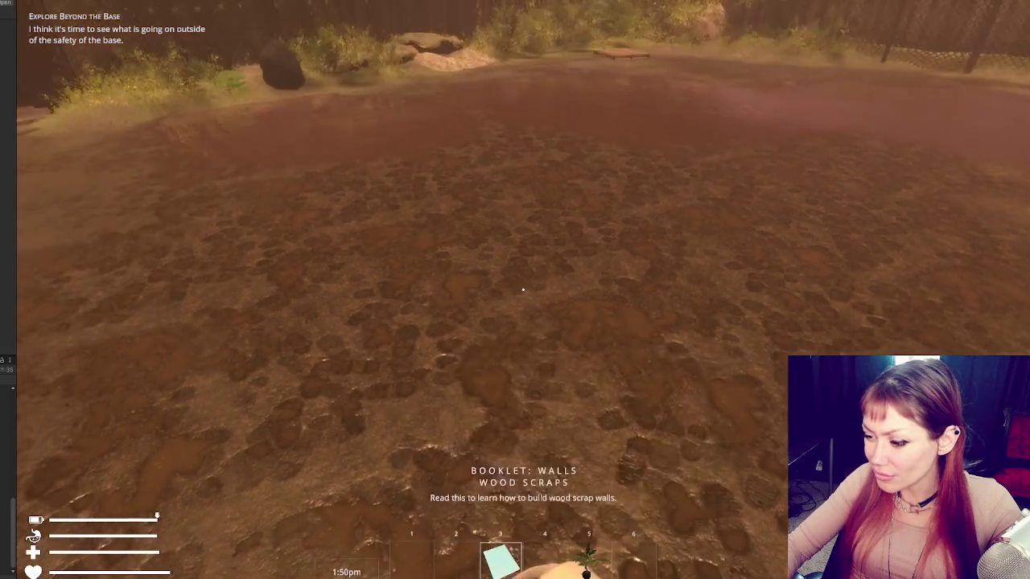
{"action": "key", "text": "Escape"}
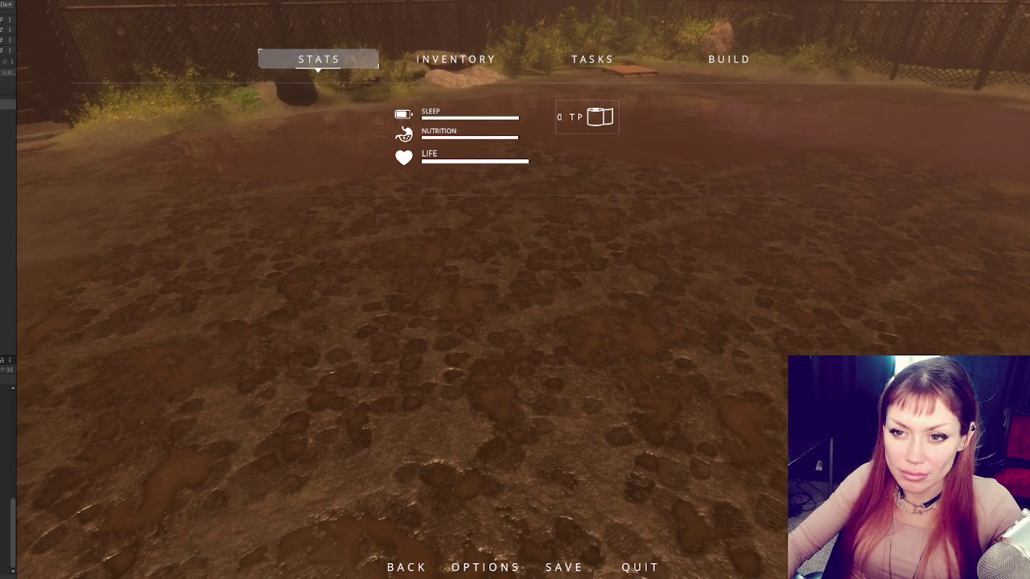
Step: Widen the left editor panel, resume play, and pick up the kettle, yellow paper and pale sphere
{"action": "left_click_drag", "start_coordinate": [17, 130], "coordinate": [106, 131]}
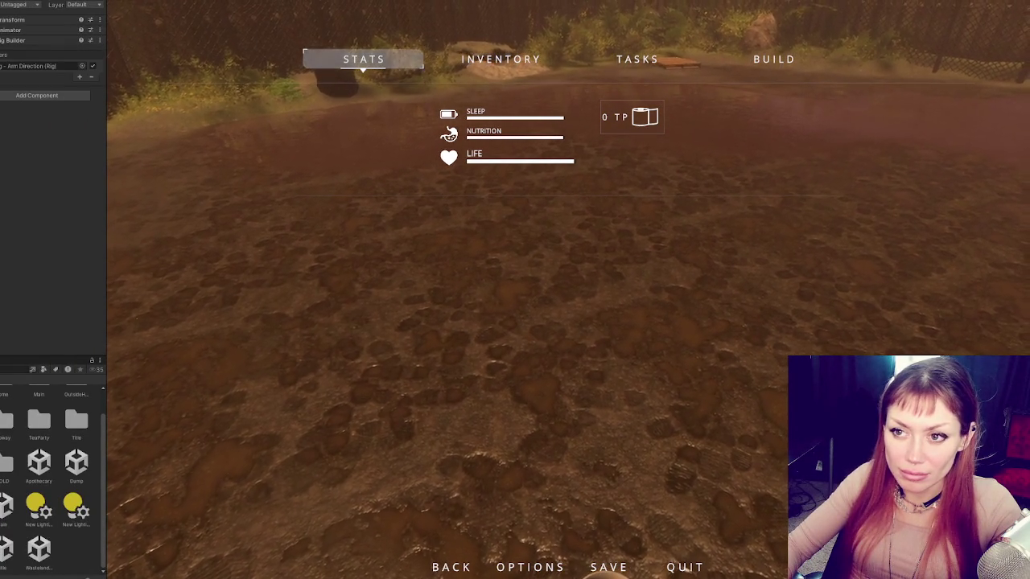
{"action": "left_click", "coordinate": [455, 270]}
{"action": "key", "text": "Escape"}
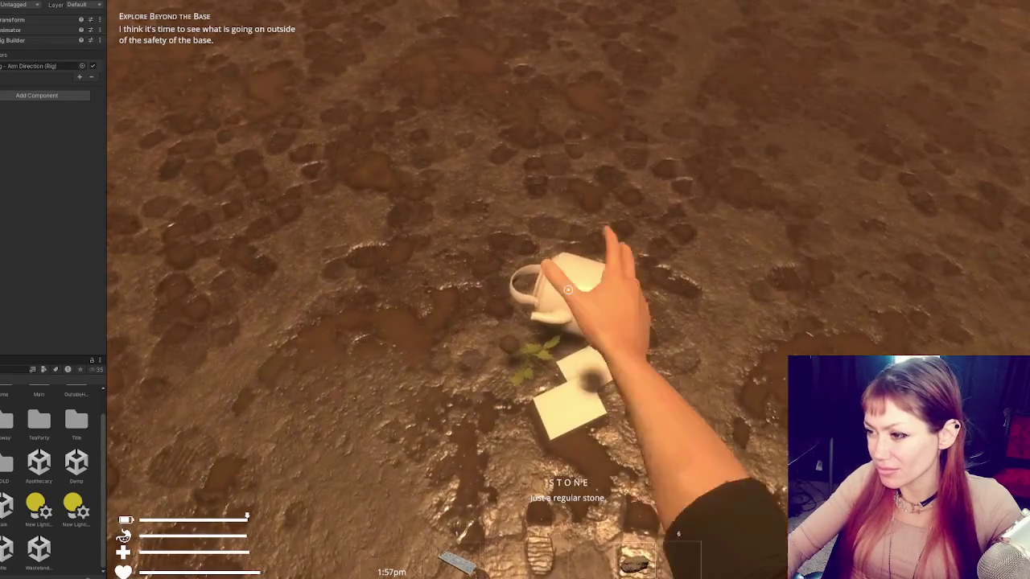
{"action": "left_click", "coordinate": [568, 290]}
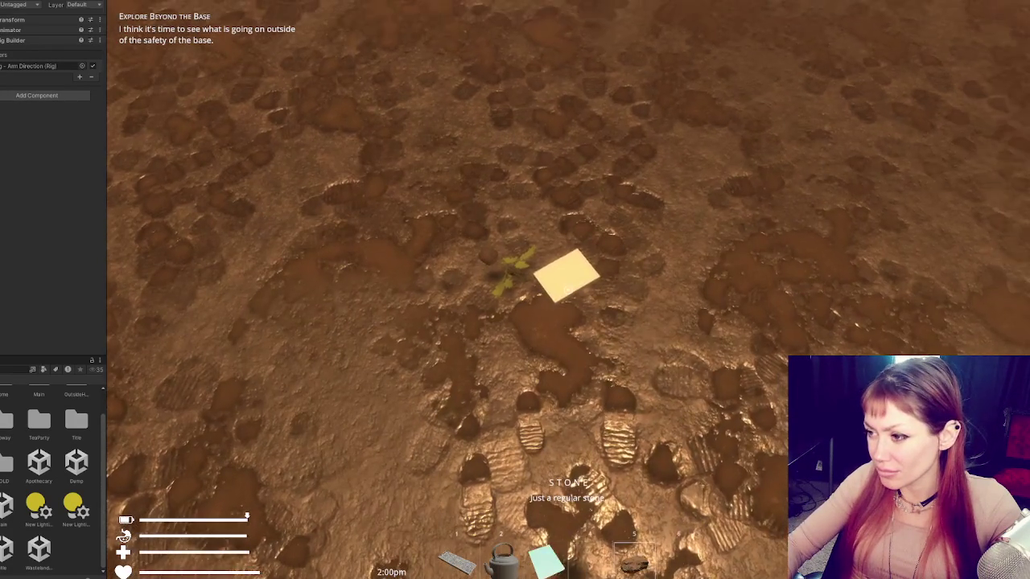
{"action": "left_click", "coordinate": [568, 290]}
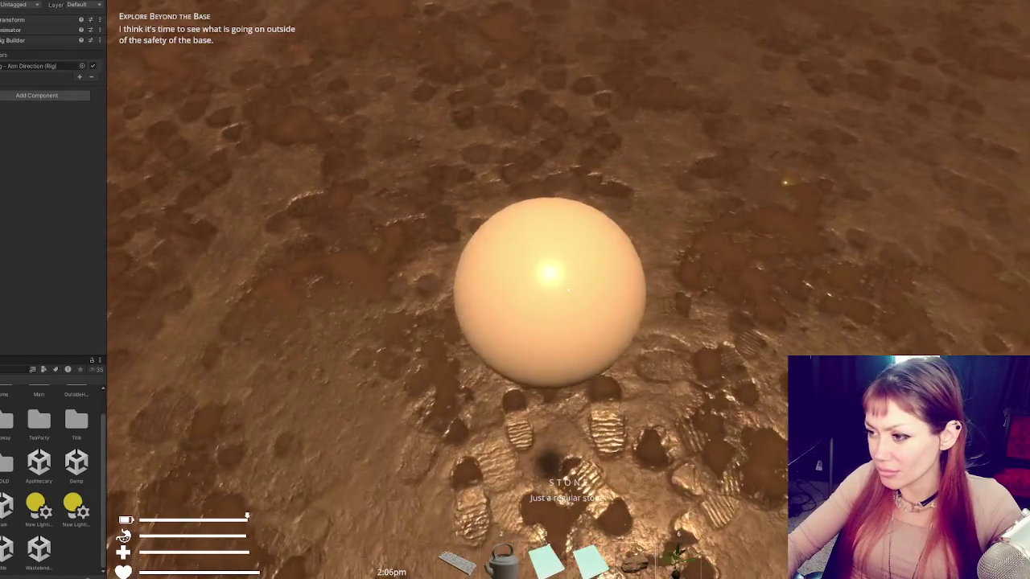
{"action": "left_click", "coordinate": [568, 290]}
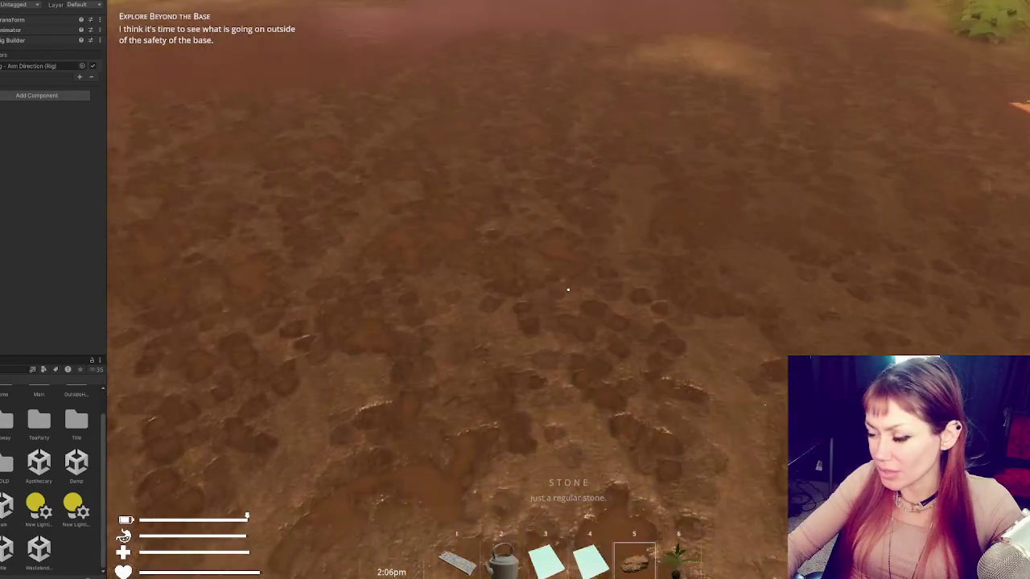
Step: Switch the held item, then grab the pale sphere, rock and mug and set the board down
{"action": "key", "text": "6"}
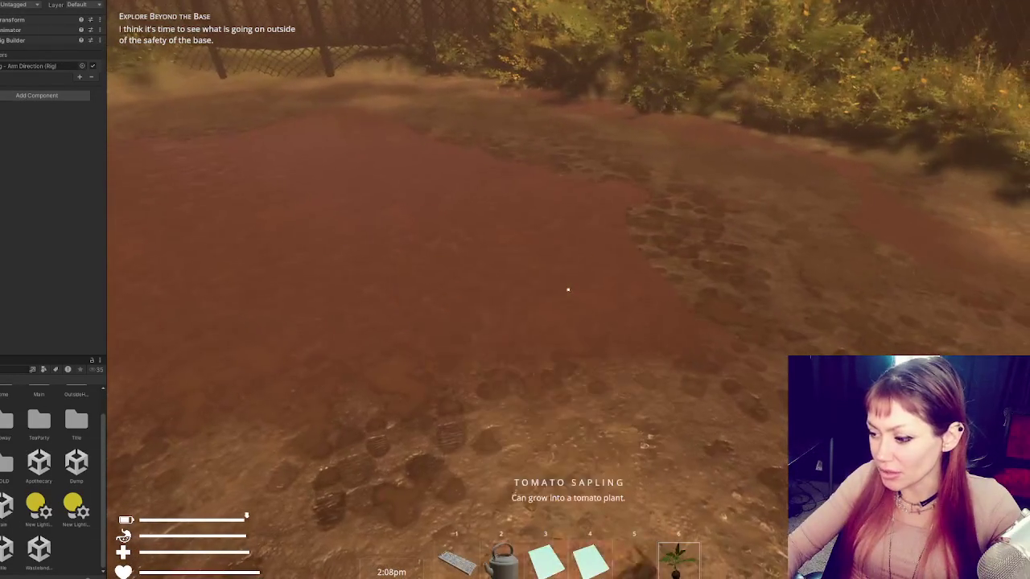
{"action": "key", "text": "4"}
{"action": "scroll", "coordinate": [568, 290], "scroll_direction": "up", "scroll_amount": 3}
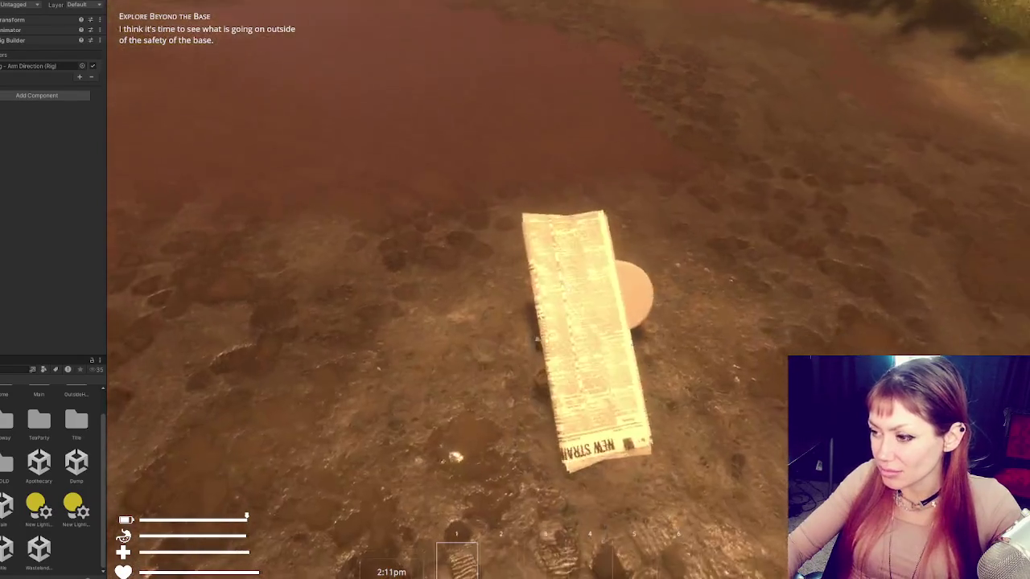
{"action": "left_click", "coordinate": [568, 290]}
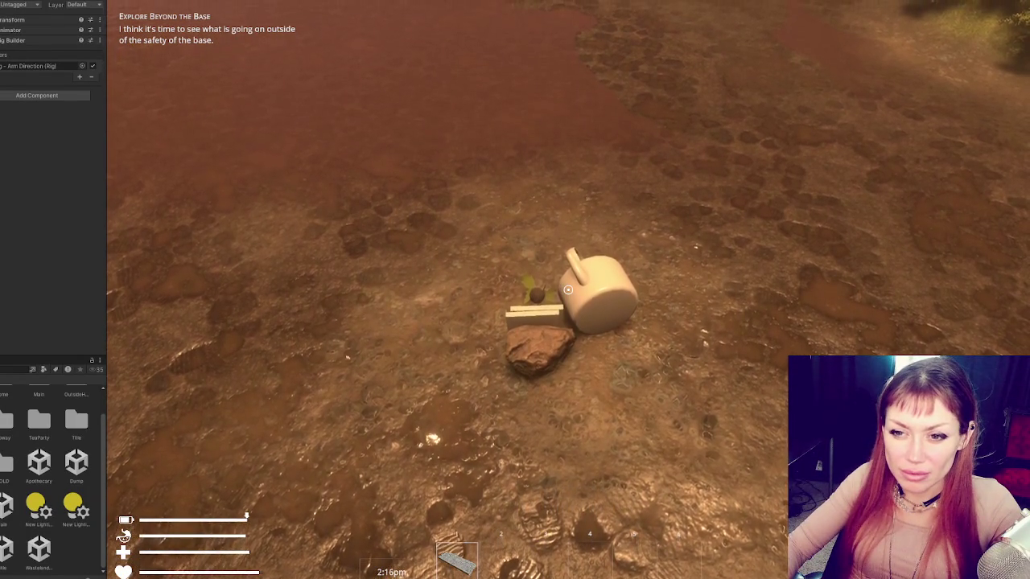
{"action": "left_click", "coordinate": [568, 290]}
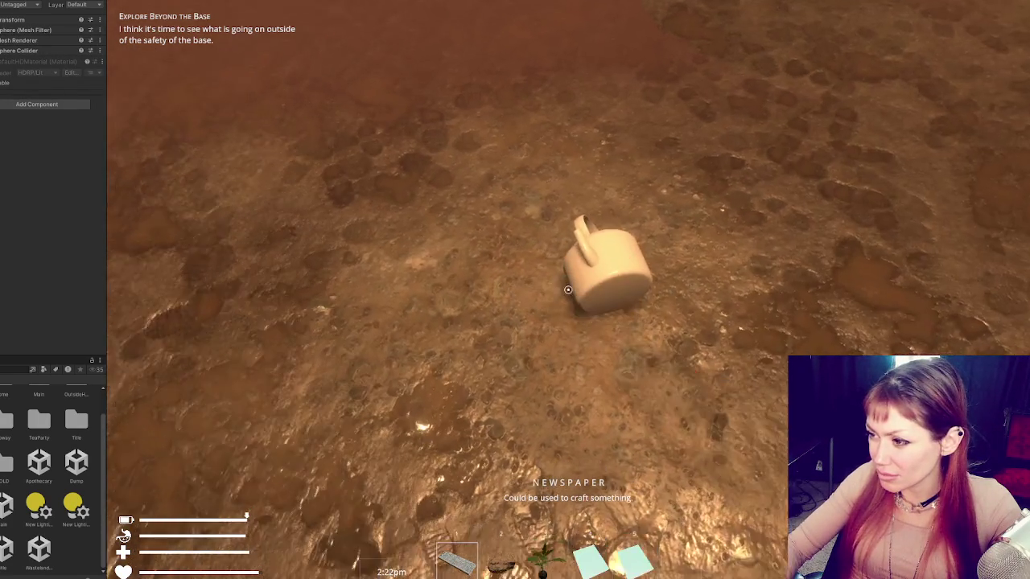
{"action": "left_click", "coordinate": [569, 290]}
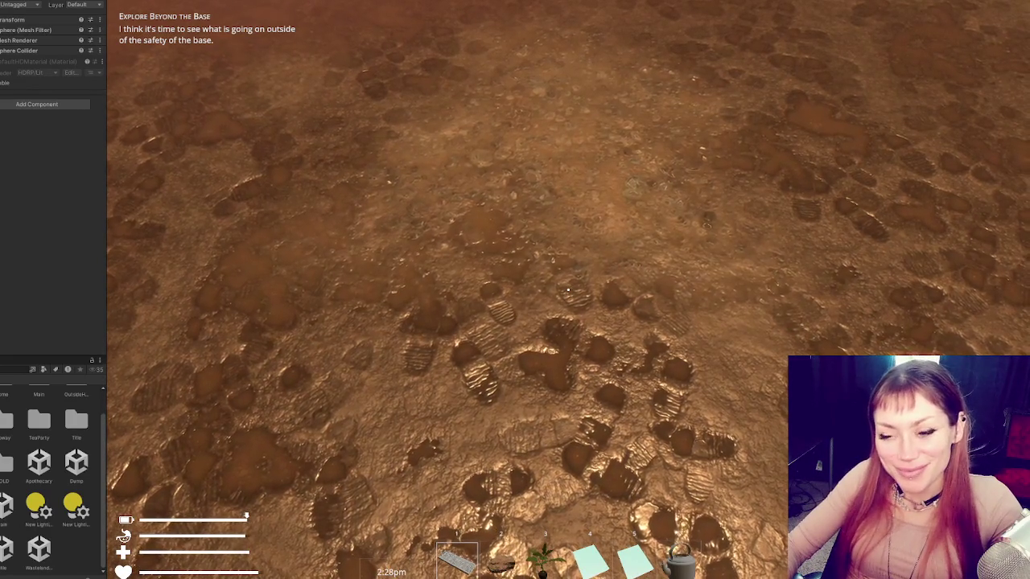
{"action": "left_click", "coordinate": [568, 290]}
{"action": "key", "text": "w"}
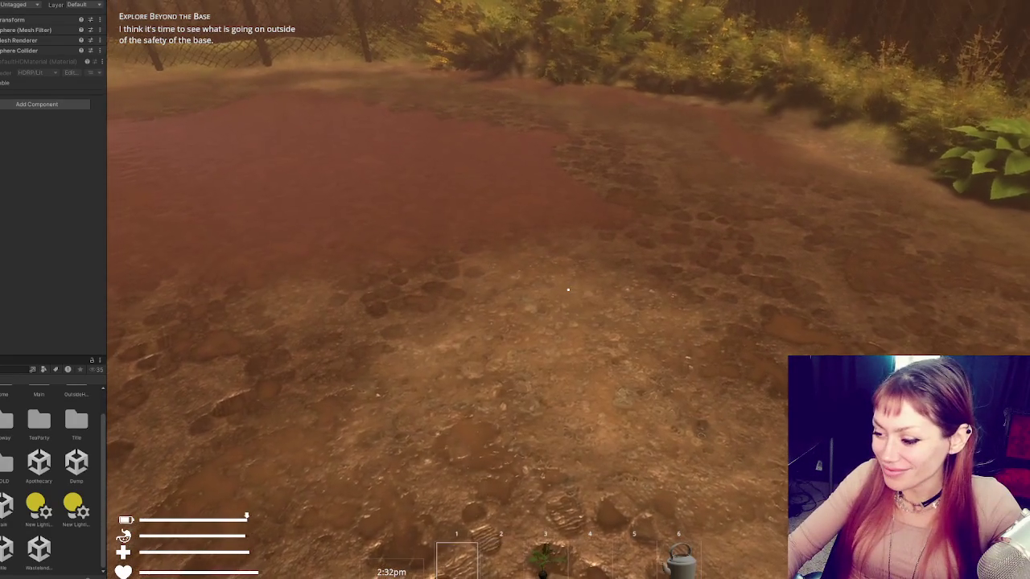
Step: Pour from the kettle, collect the newspaper, white pot, sapling and yellow note, then pause and open PlayerControls
{"action": "key", "text": "6"}
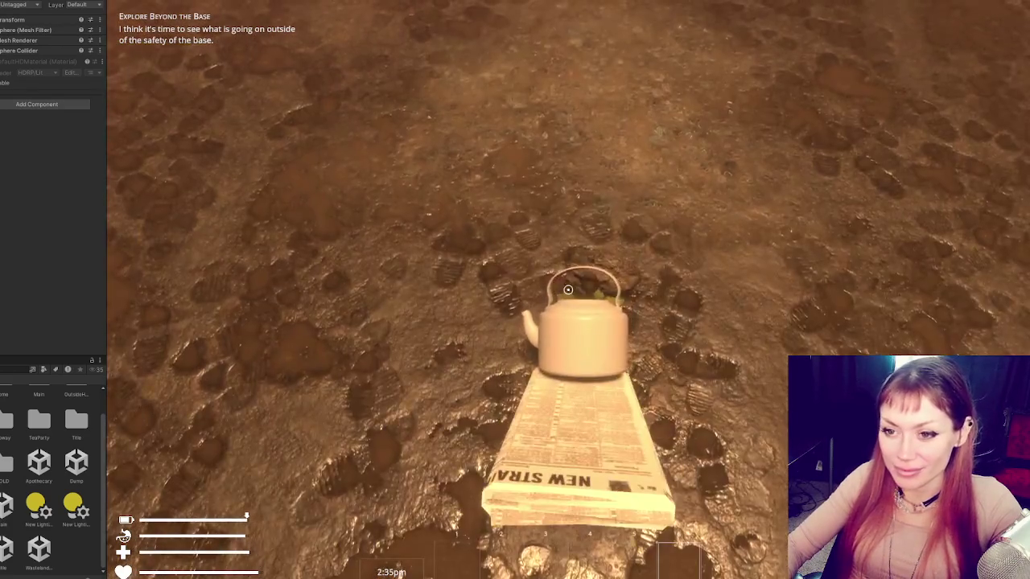
{"action": "left_click", "coordinate": [567, 290]}
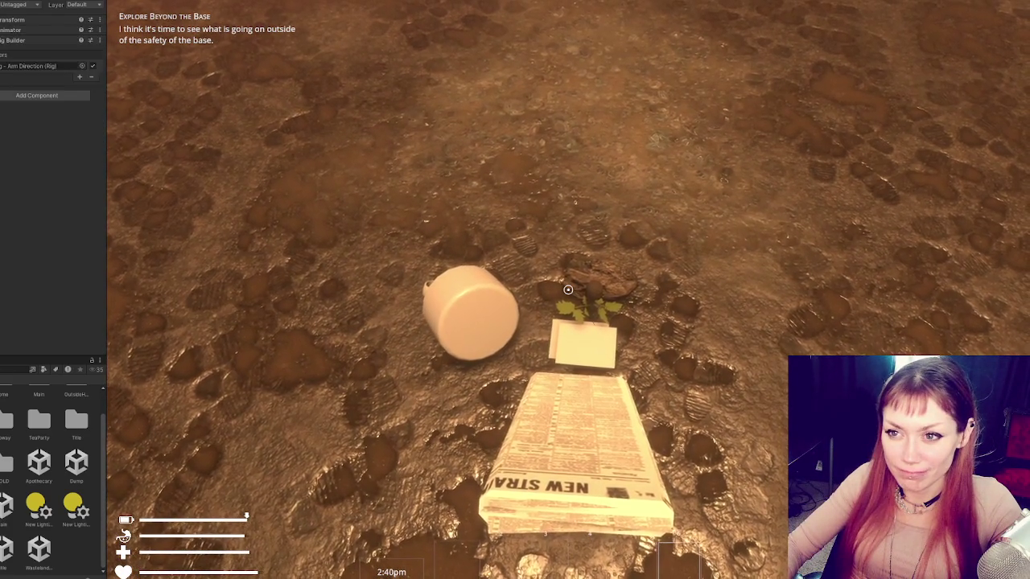
{"action": "left_click", "coordinate": [567, 289]}
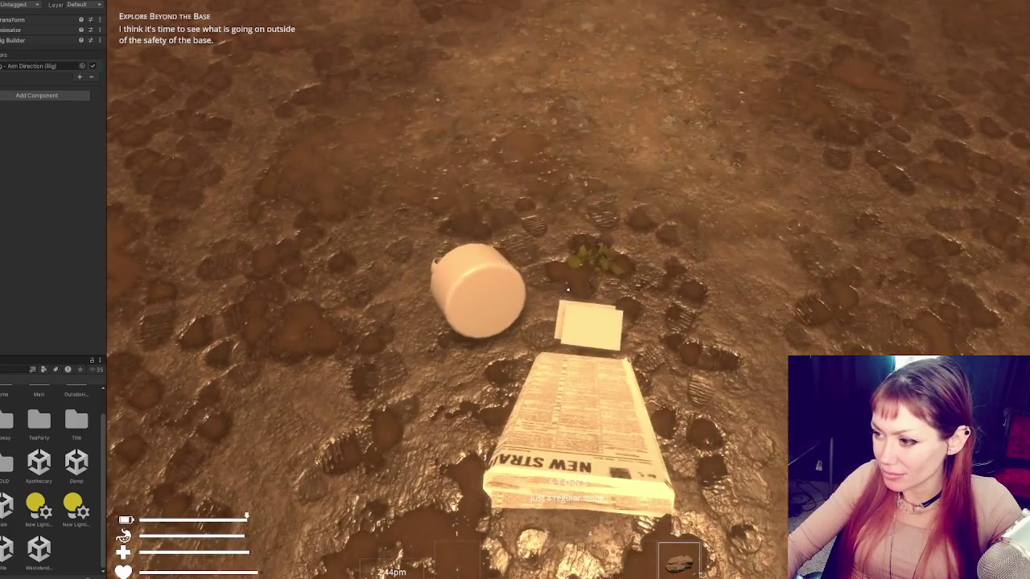
{"action": "left_click", "coordinate": [567, 290]}
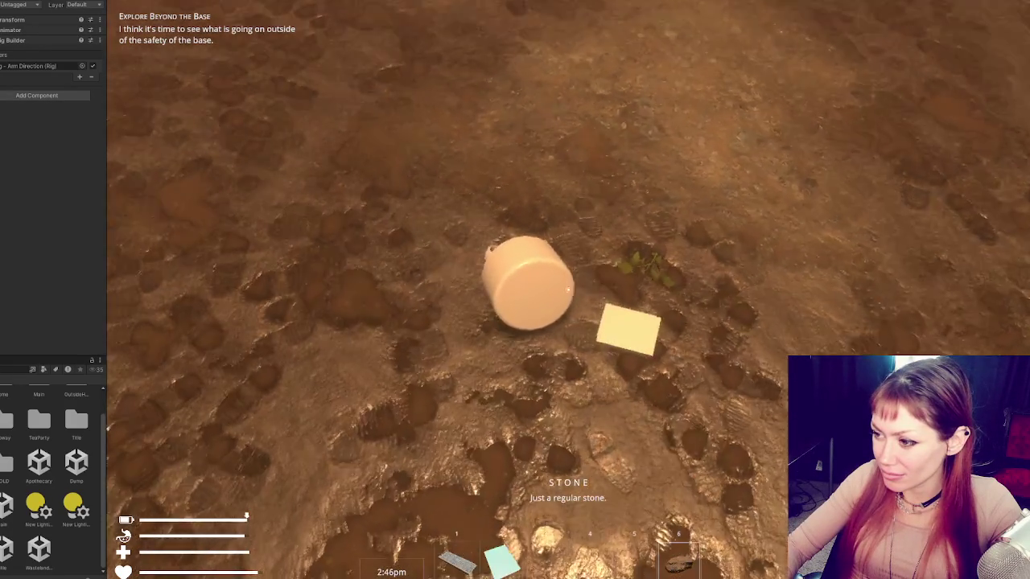
{"action": "left_click", "coordinate": [567, 289]}
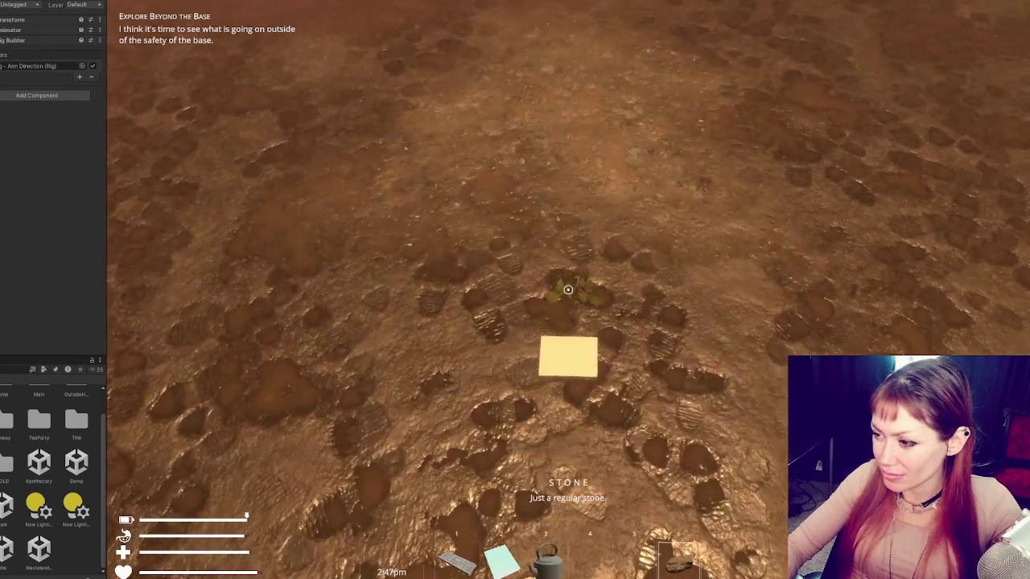
{"action": "left_click", "coordinate": [568, 290]}
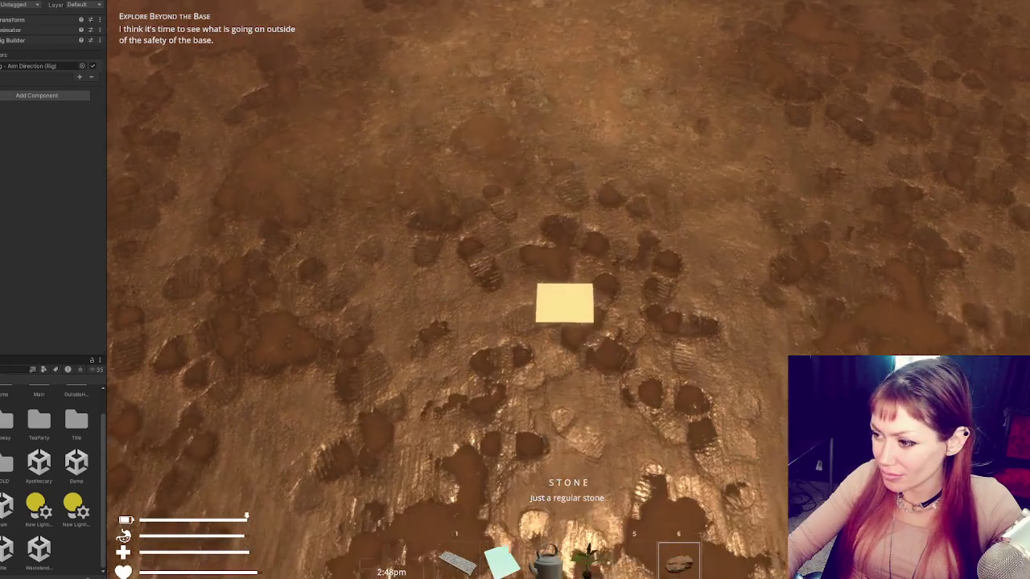
{"action": "left_click", "coordinate": [567, 289]}
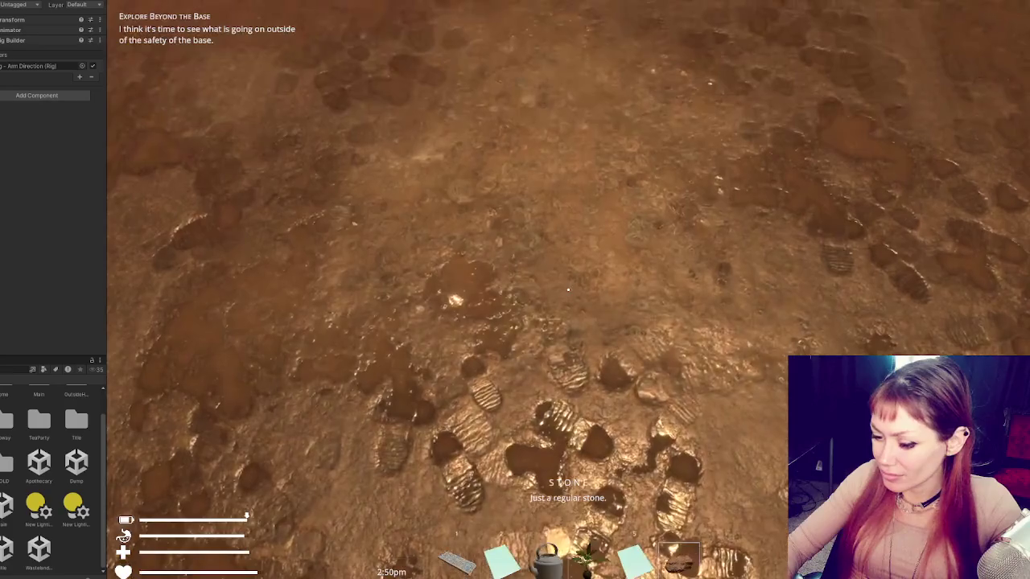
{"action": "key", "text": "Escape"}
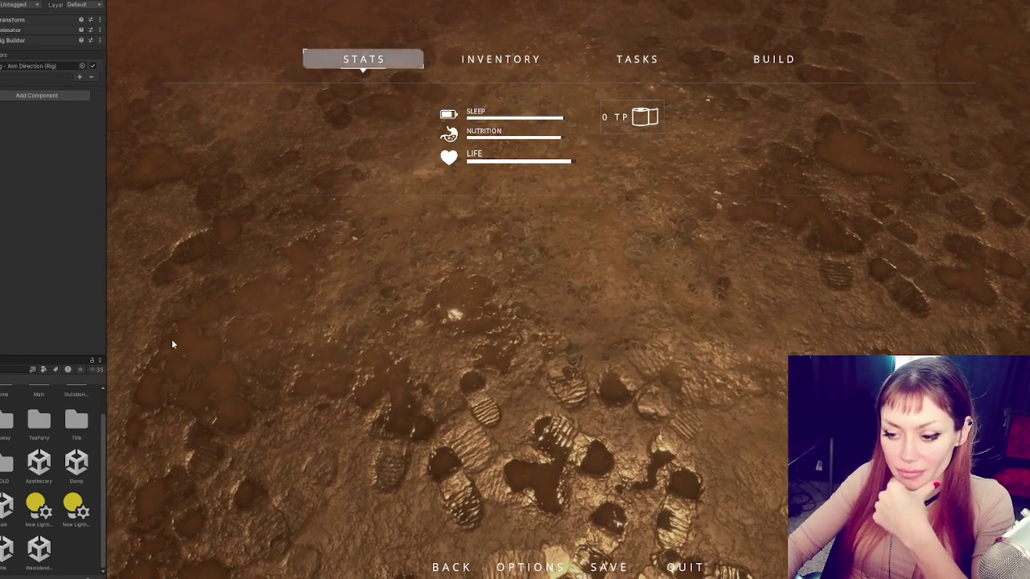
{"action": "key", "text": "alt+Tab"}
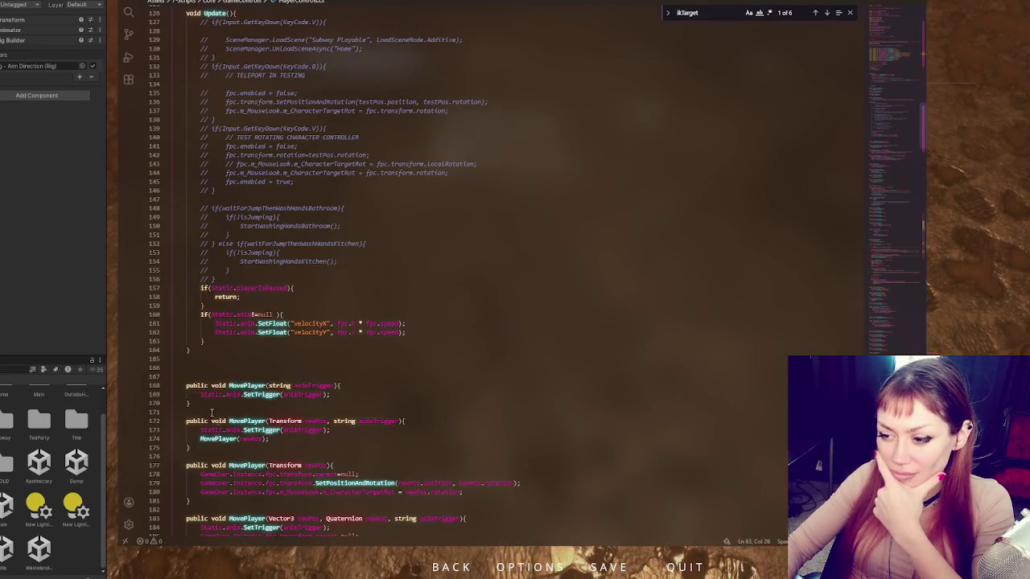
Step: Delete the blank lines after the Lerp call in LerpRigWeight's first while loop and check its closing brace
{"action": "scroll", "coordinate": [212, 412], "scroll_direction": "down", "scroll_amount": 7}
{"action": "left_click", "coordinate": [827, 12]}
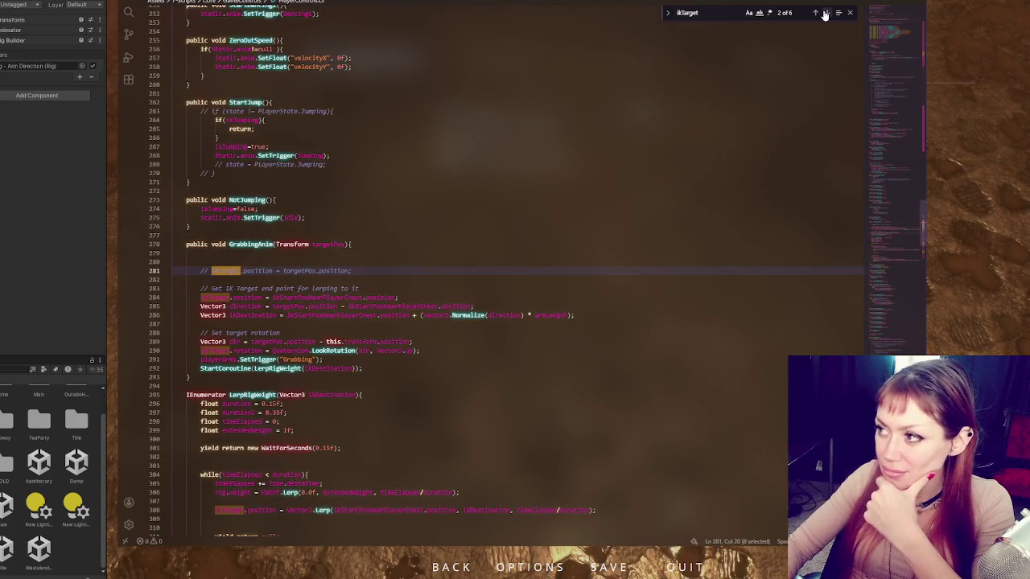
{"action": "scroll", "coordinate": [487, 179], "scroll_direction": "down", "scroll_amount": 6}
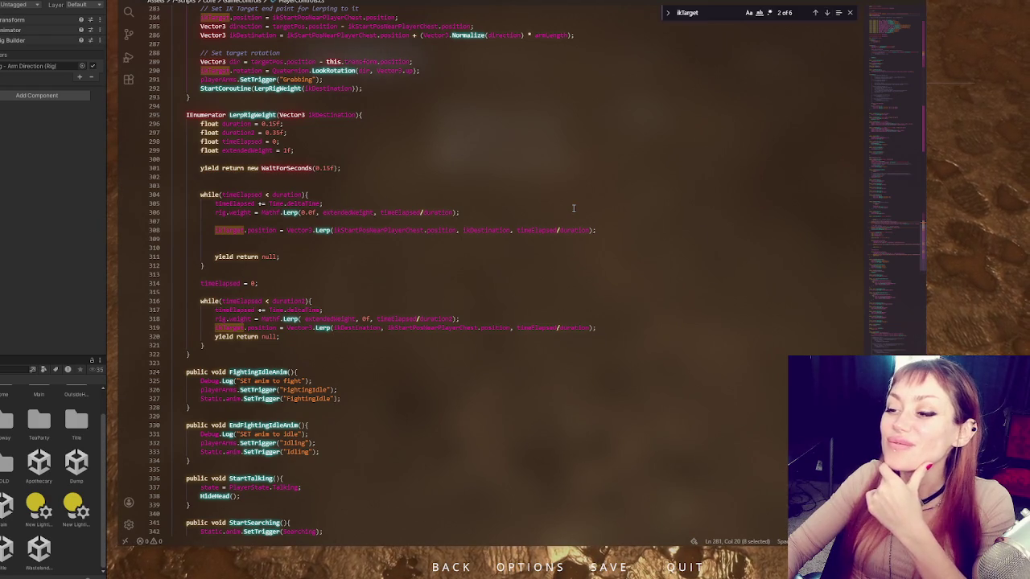
{"action": "left_click", "coordinate": [323, 247]}
{"action": "key", "text": "BackSpace"}
{"action": "key", "text": "BackSpace"}
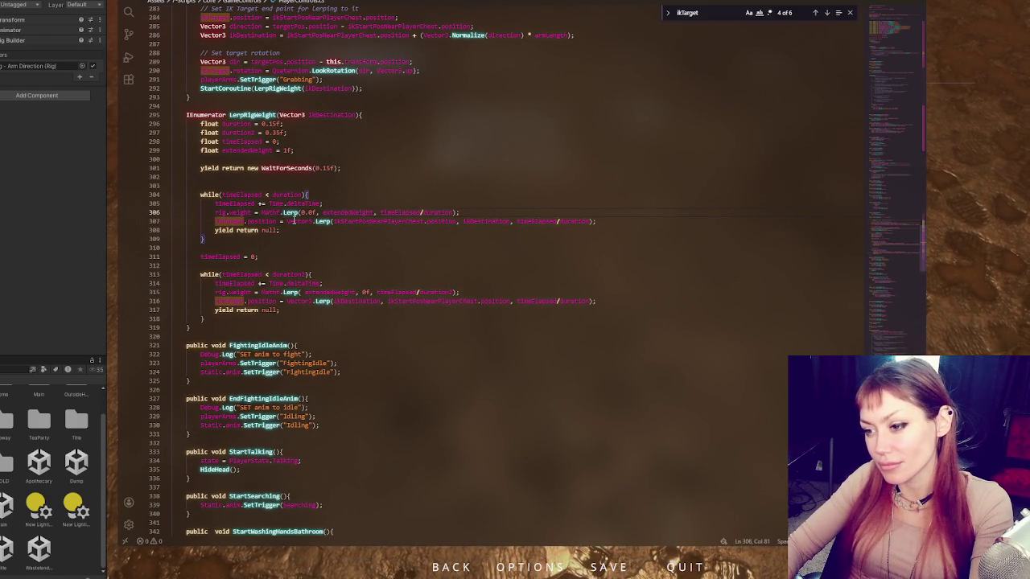
{"action": "double_click", "coordinate": [277, 243]}
{"action": "left_click", "coordinate": [277, 242]}
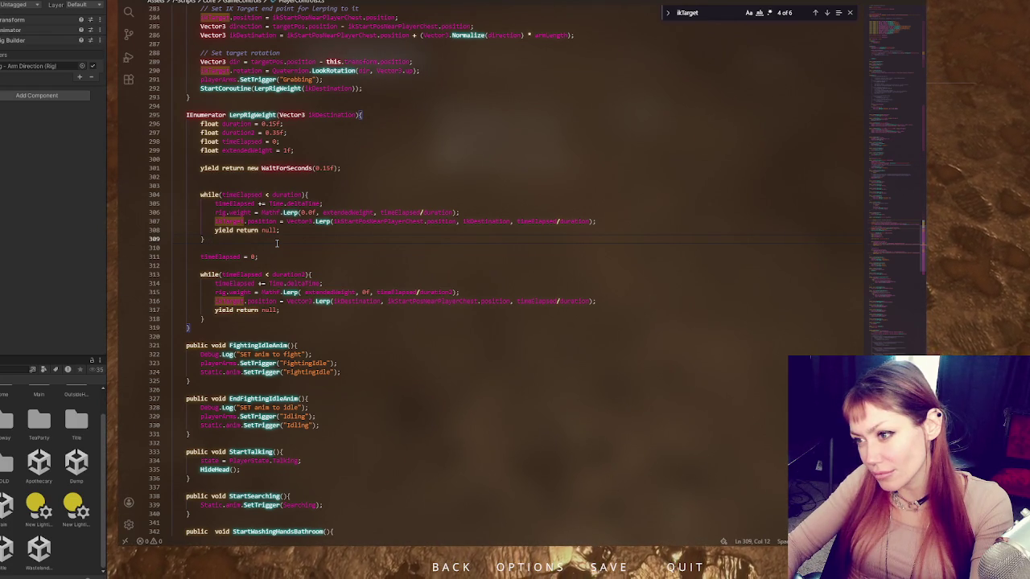
{"action": "left_click_drag", "start_coordinate": [320, 169], "coordinate": [324, 168]}
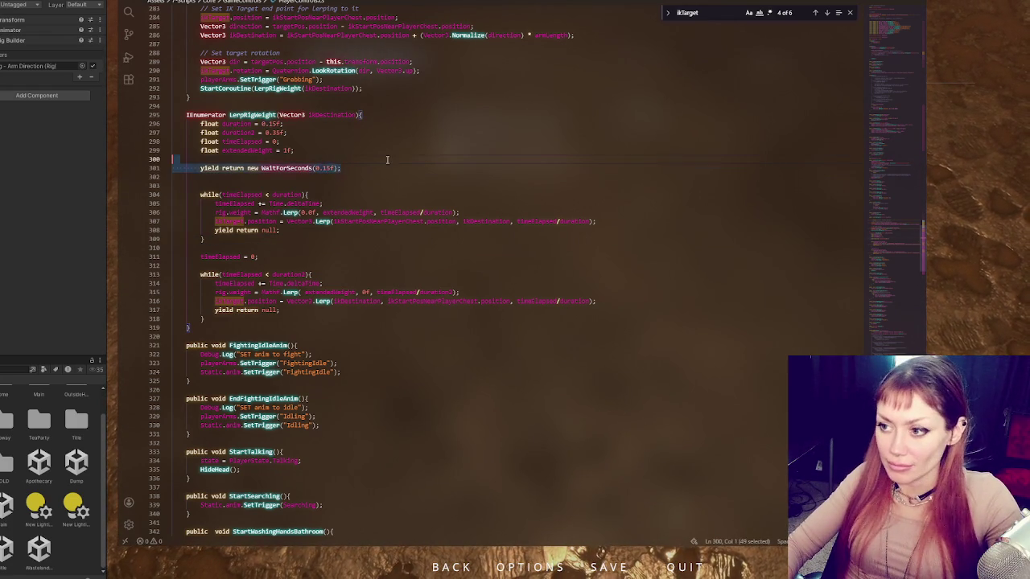
Step: Duplicate the wait line as a 0.2f WaitForSeconds and set duration to 0.1f and duration2 to 0.4f
{"action": "key", "text": "shift+alt+Down"}
{"action": "type", "text": "2f);"}
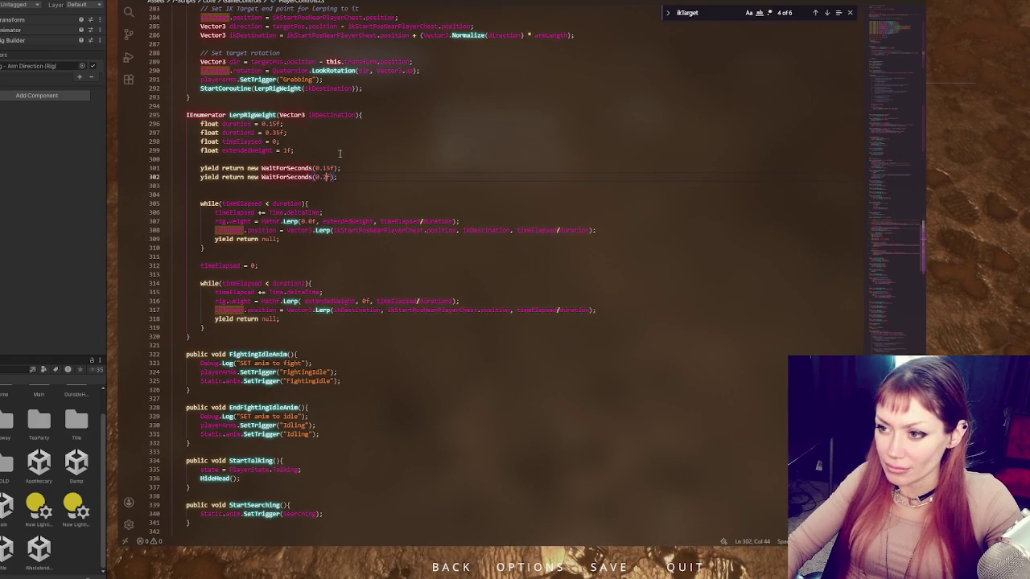
{"action": "left_click", "coordinate": [276, 124]}
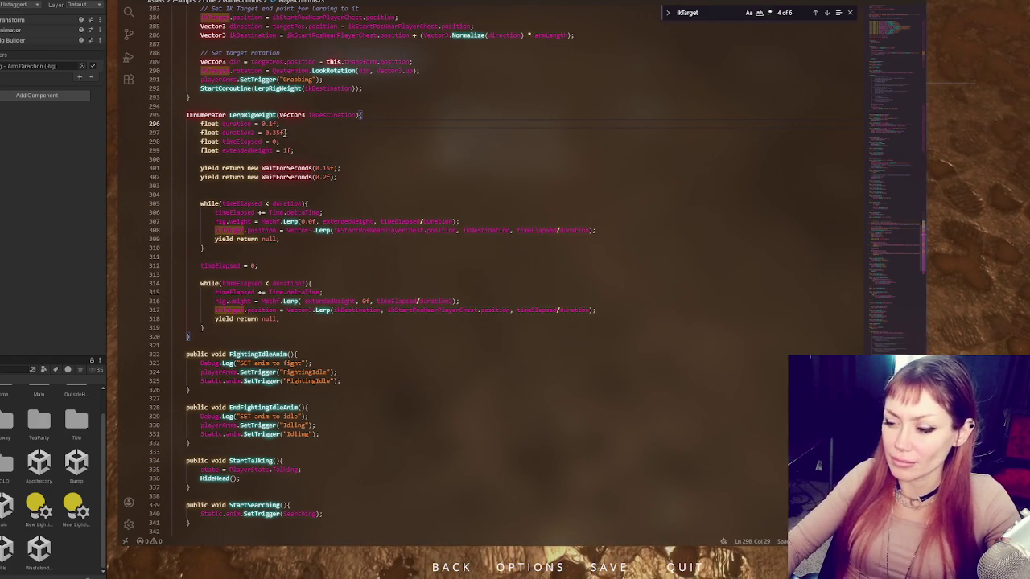
{"action": "left_click", "coordinate": [285, 133]}
{"action": "key", "text": "BackSpace"}
{"action": "type", "text": "4"}
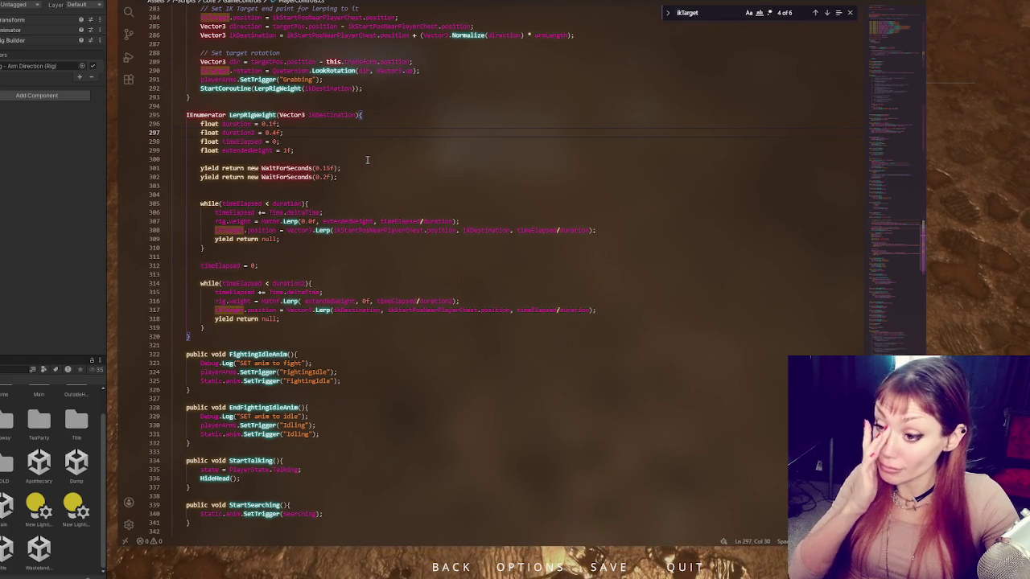
Step: Comment out the original 0.15f wait line and return to Unity
{"action": "left_click", "coordinate": [375, 168]}
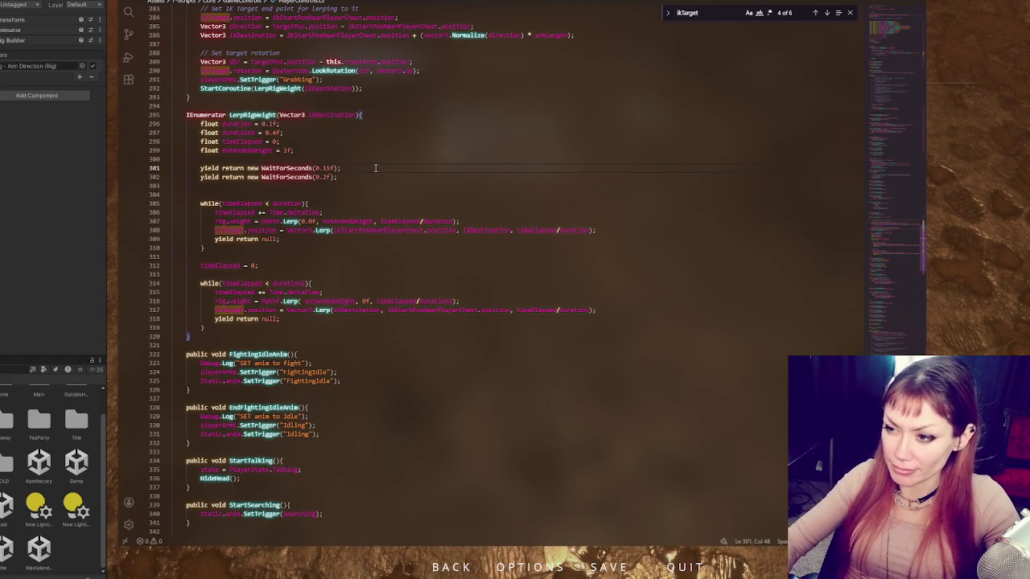
{"action": "key", "text": "ctrl+slash"}
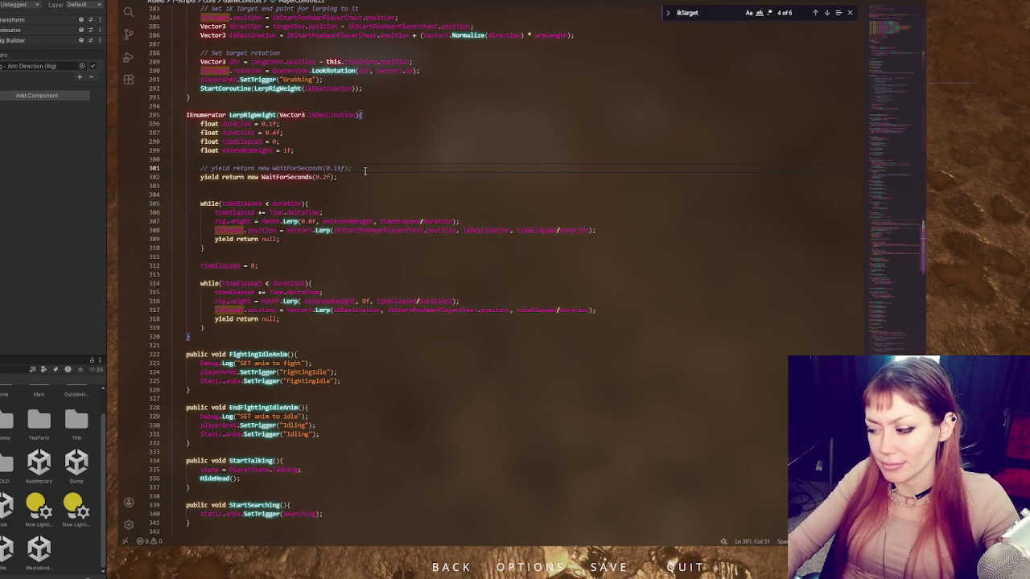
{"action": "left_click_drag", "start_coordinate": [290, 151], "coordinate": [285, 151]}
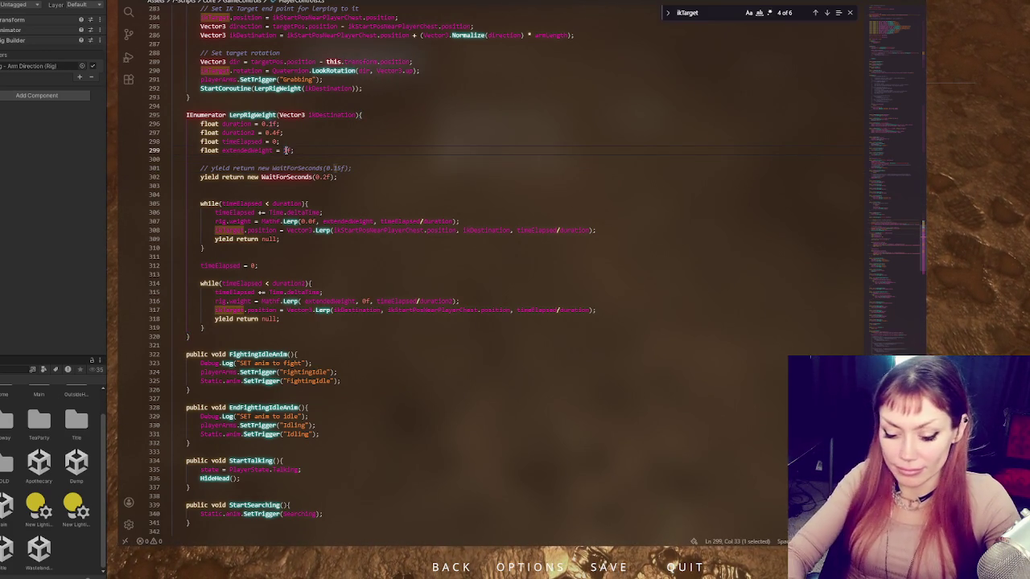
{"action": "type", "text": "0.8"}
{"action": "left_click", "coordinate": [119, 205]}
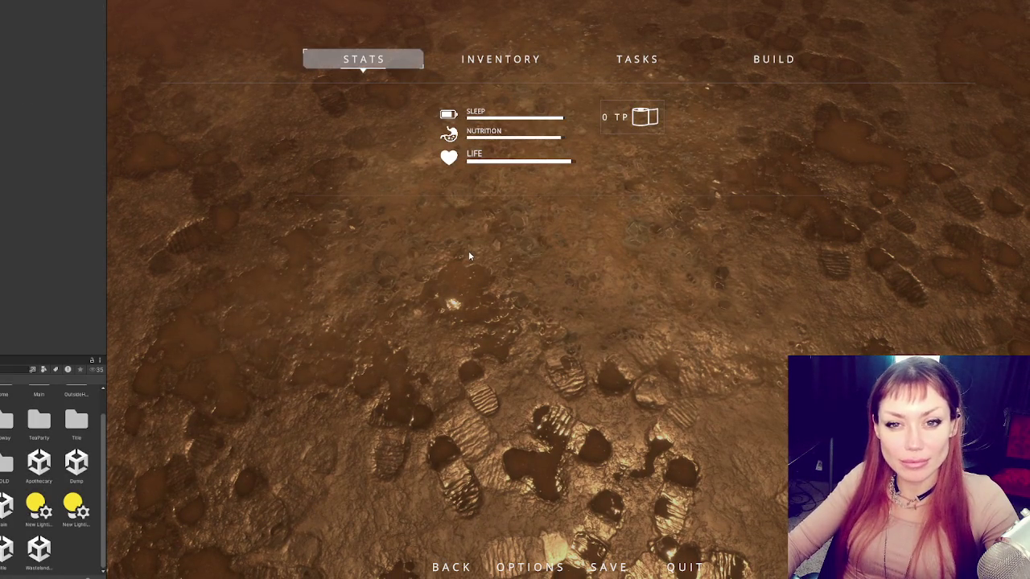
Step: Enter Play mode with Ctrl+P so the scripts recompile and the STRAIN title menu loads
{"action": "key", "text": "ctrl+p"}
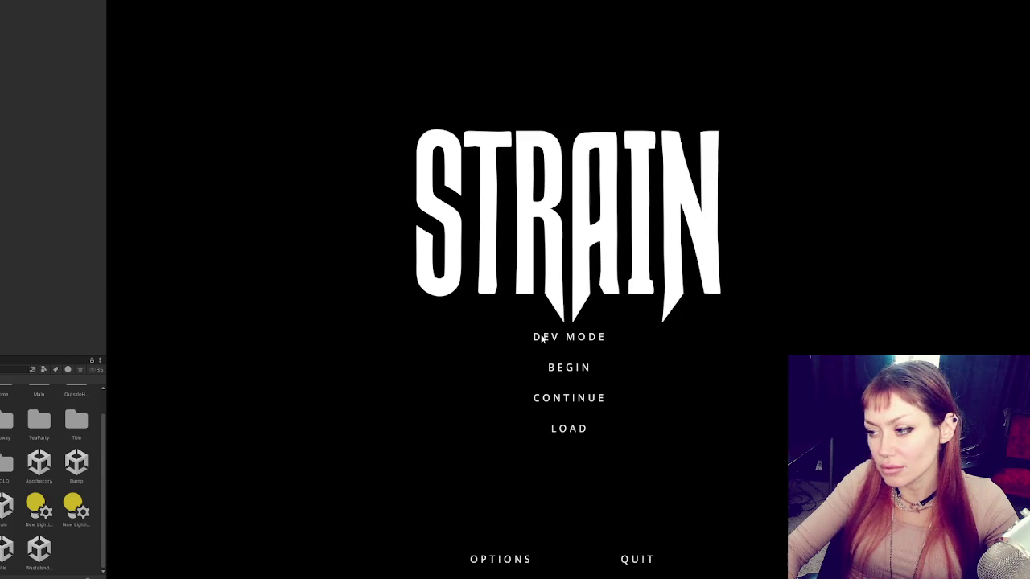
Step: Start Dev Mode and pick up two paper notes and a loose rock
{"action": "left_click", "coordinate": [543, 339]}
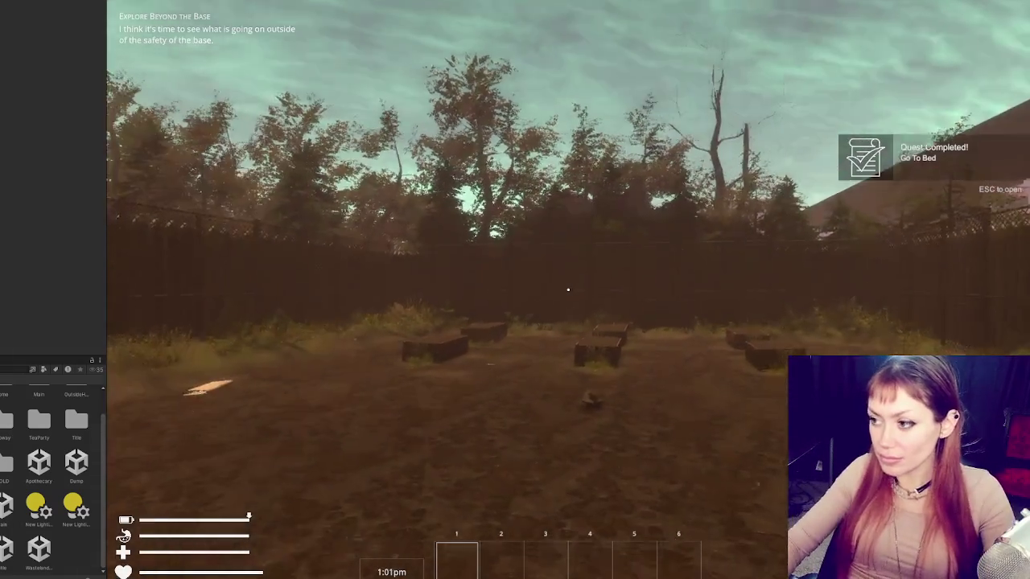
{"action": "key", "text": "w"}
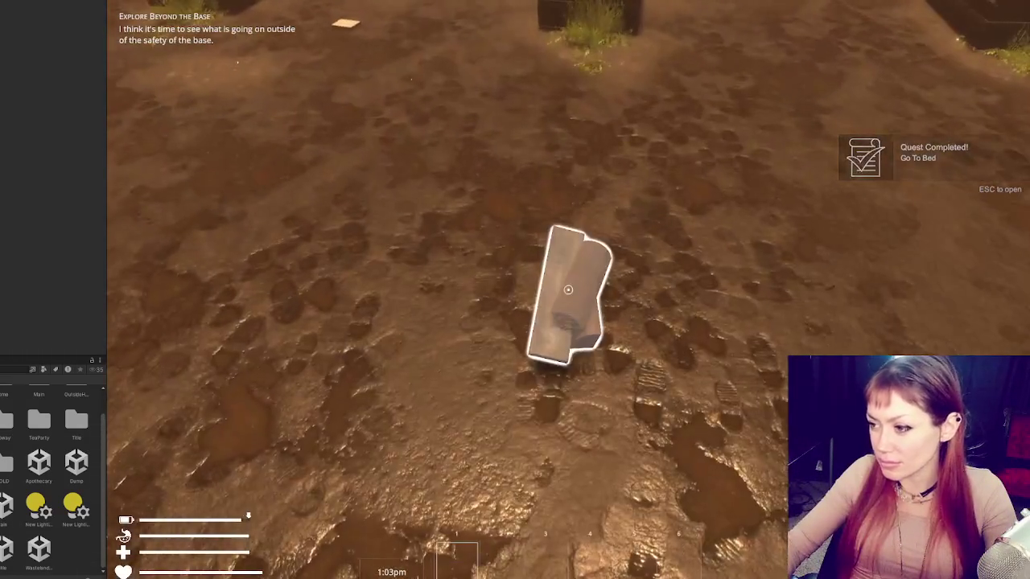
{"action": "key", "text": "e"}
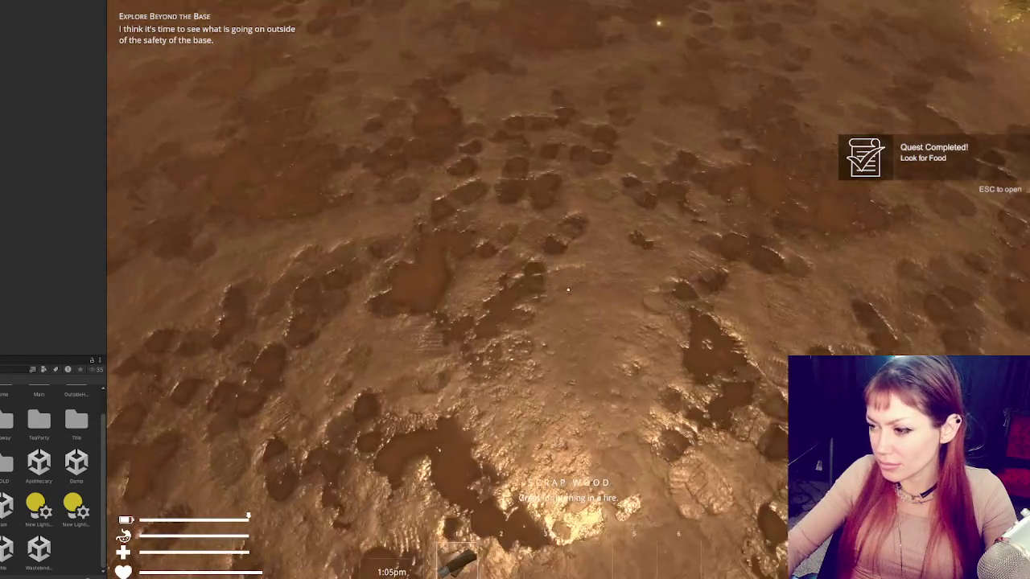
{"action": "key", "text": "e"}
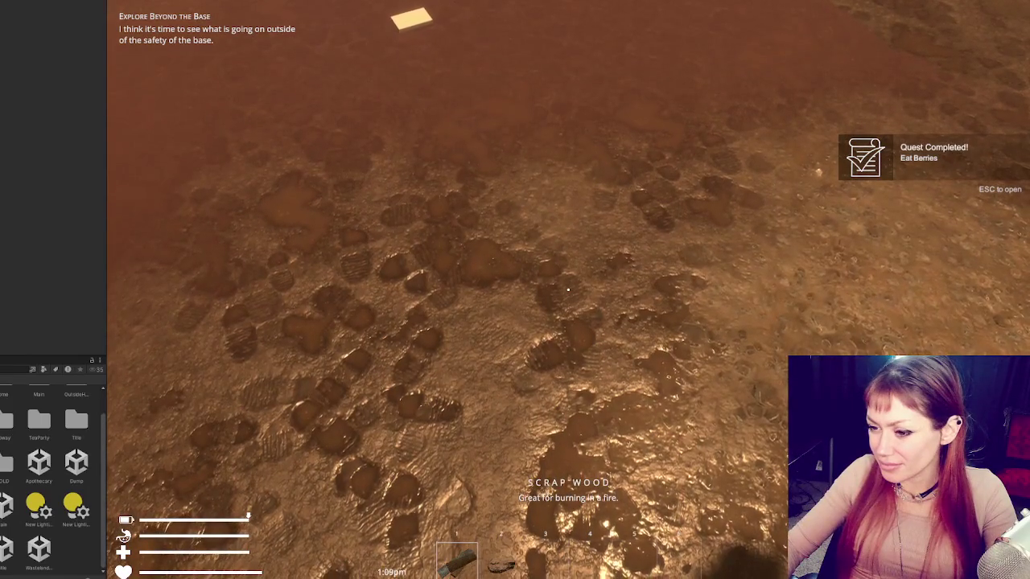
{"action": "key", "text": "e"}
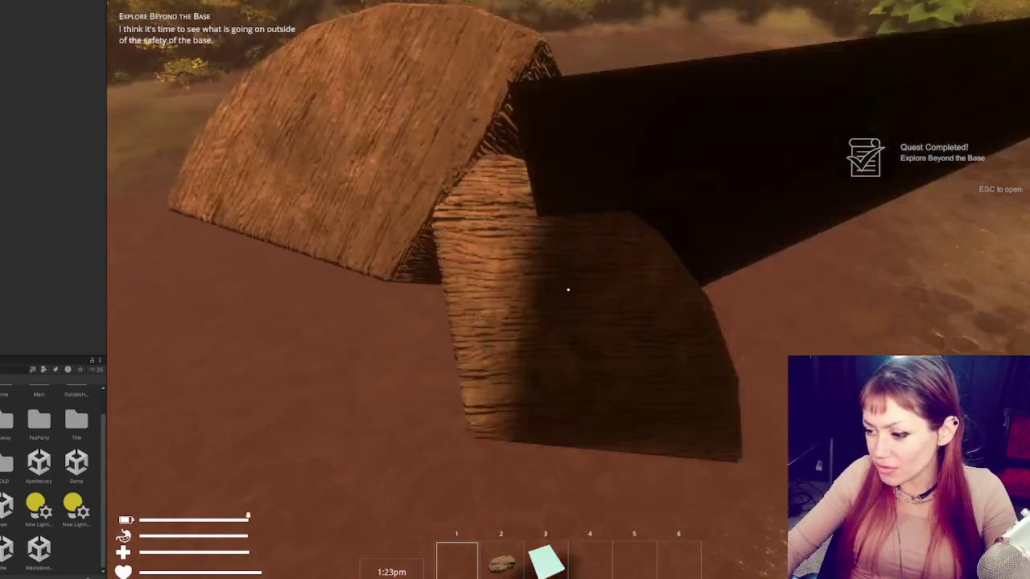
Step: Set the stone down, then pick up the rock, planks, yellow paper and kettle, pause, and exit Play mode
{"action": "key", "text": "2"}
{"action": "left_click", "coordinate": [568, 290]}
{"action": "key", "text": "3"}
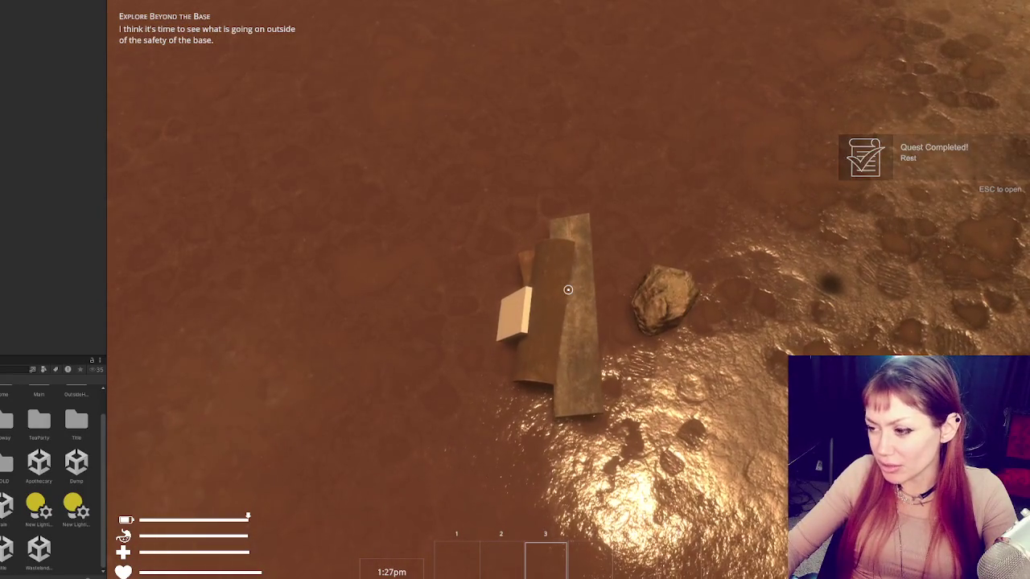
{"action": "left_click", "coordinate": [568, 290]}
{"action": "left_click", "coordinate": [568, 289]}
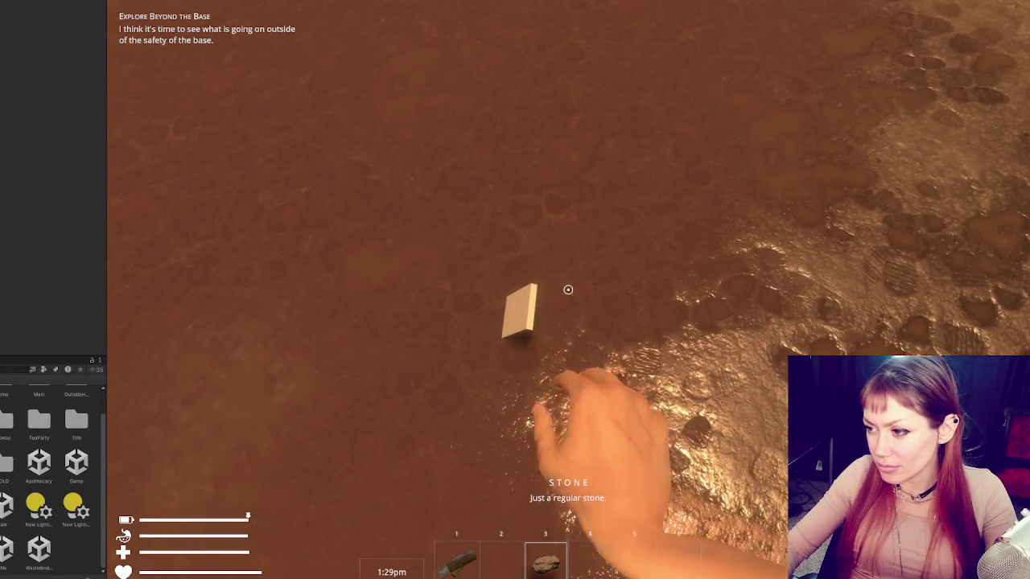
{"action": "left_click", "coordinate": [568, 290]}
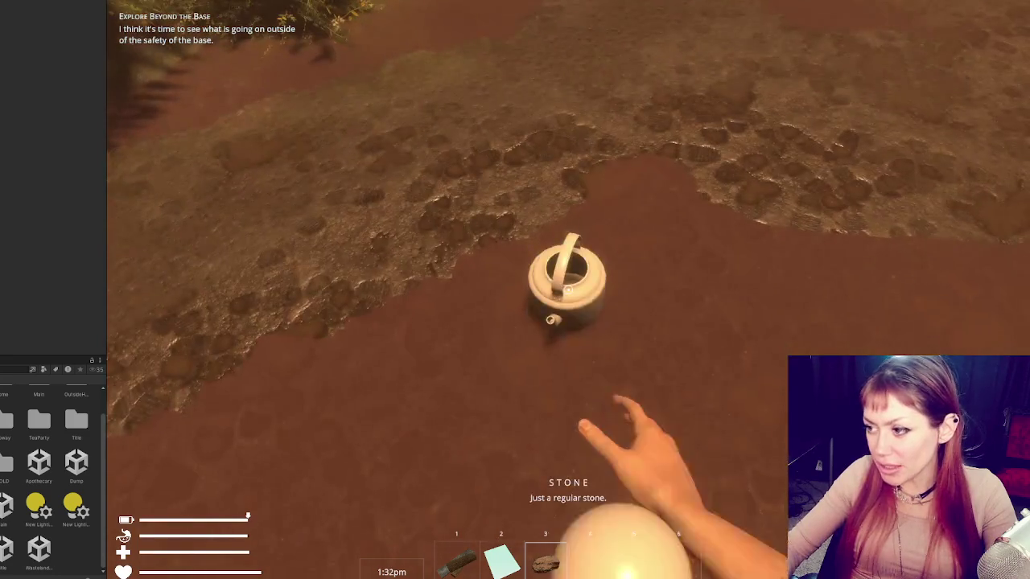
{"action": "left_click", "coordinate": [568, 290]}
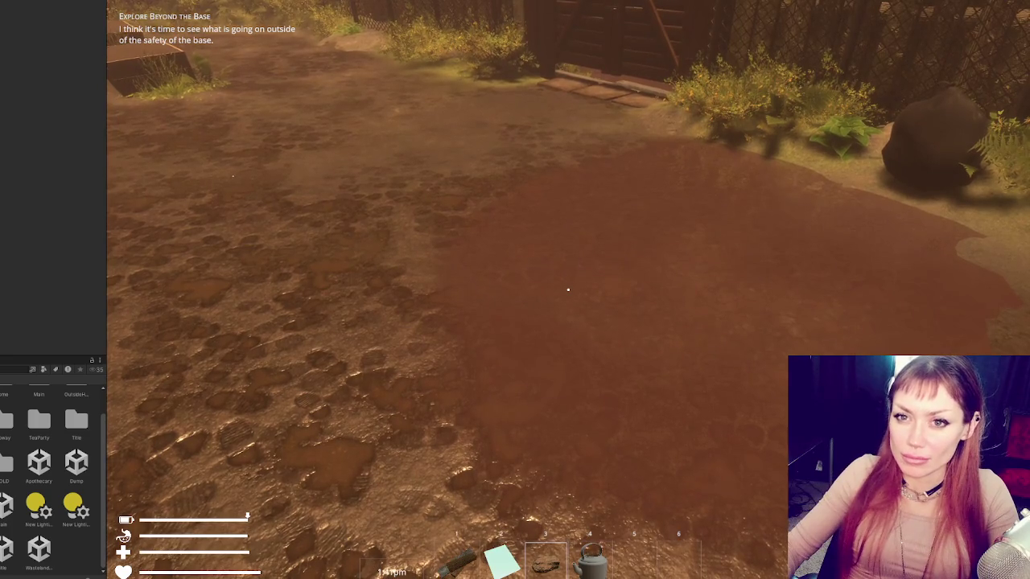
{"action": "key", "text": "Escape"}
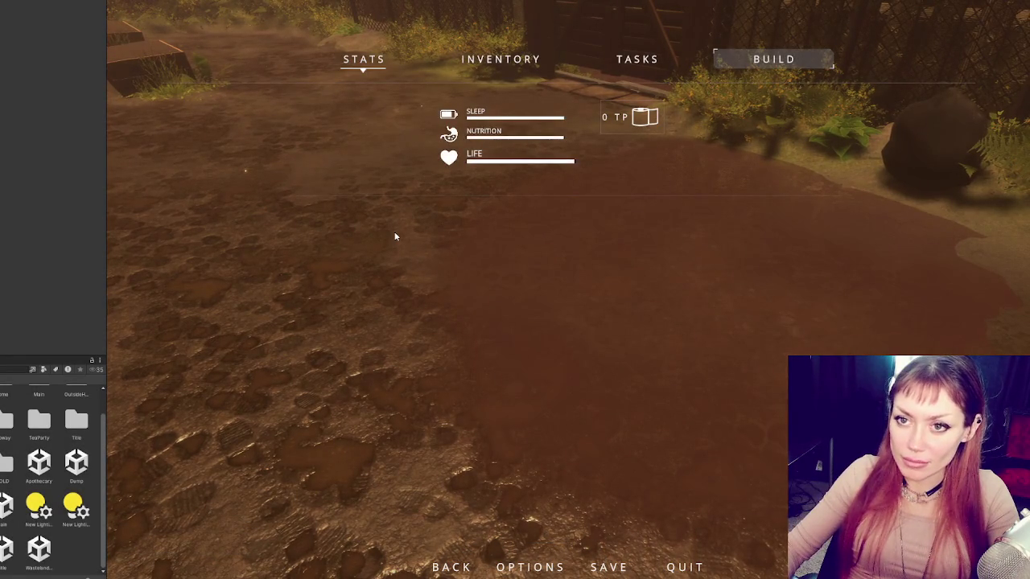
{"action": "key", "text": "ctrl+p"}
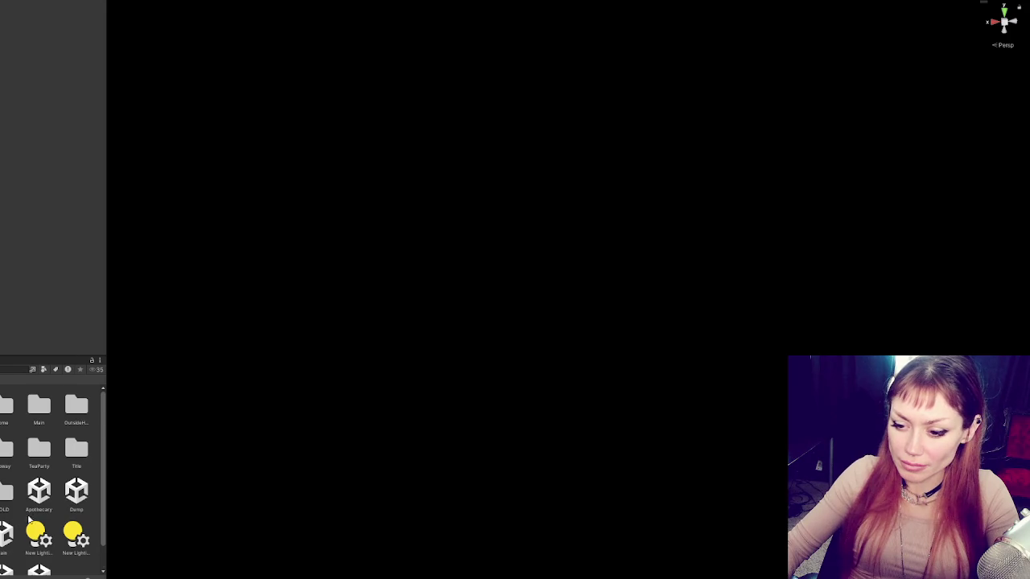
Step: Open the scene and orbit to the character's right hand, framing its hand collider sphere
{"action": "scroll", "coordinate": [30, 520], "scroll_direction": "down", "scroll_amount": 1}
{"action": "double_click", "coordinate": [6, 505]}
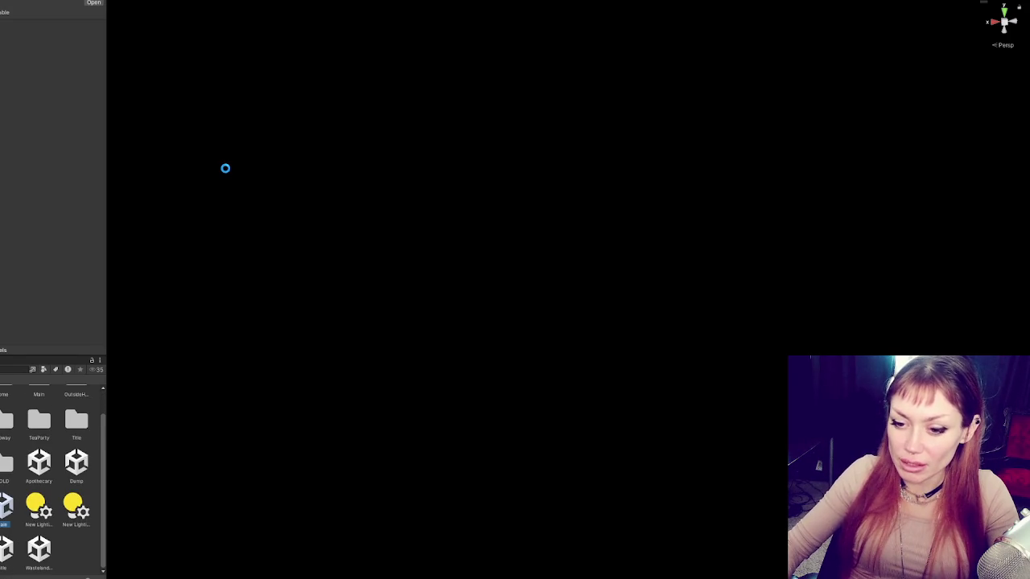
{"action": "mouse_move", "coordinate": [212, 174]}
{"action": "left_mouse_down"}
{"action": "mouse_move", "coordinate": [448, 198]}
{"action": "mouse_move", "coordinate": [356, 165]}
{"action": "left_mouse_up"}
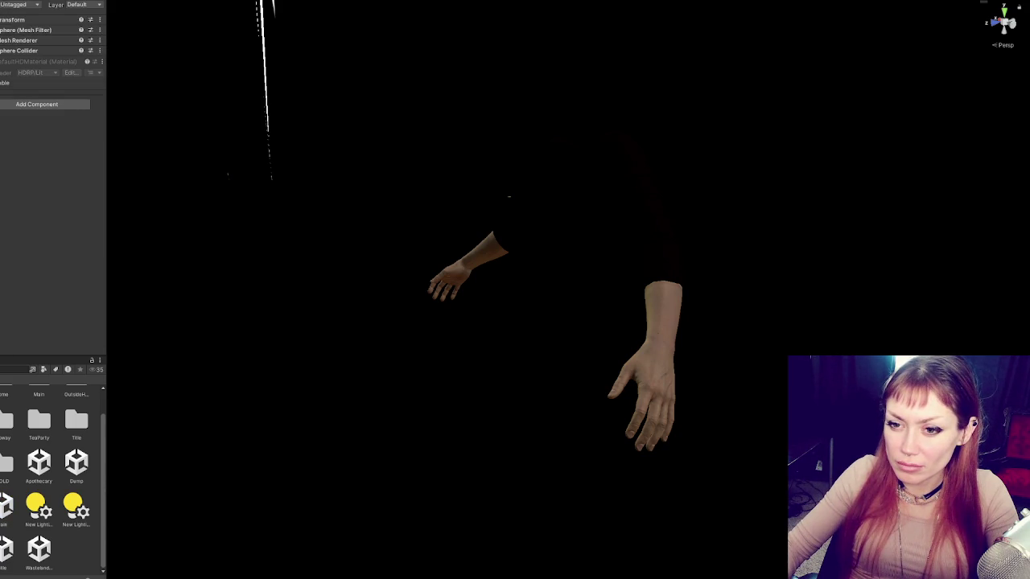
{"action": "left_click", "coordinate": [615, 366]}
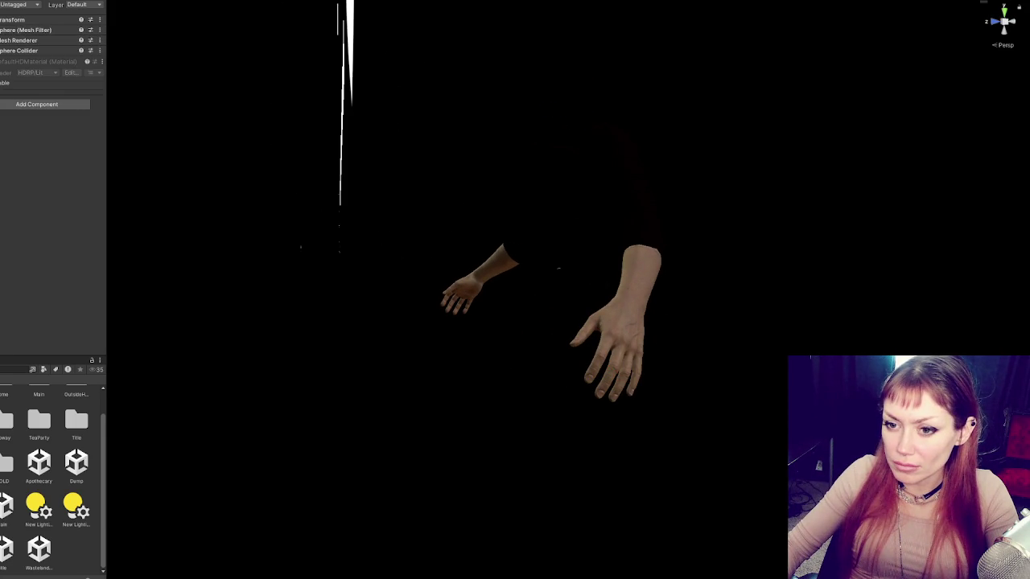
{"action": "key", "text": "Down"}
{"action": "key", "text": "Down"}
{"action": "key", "text": "Down"}
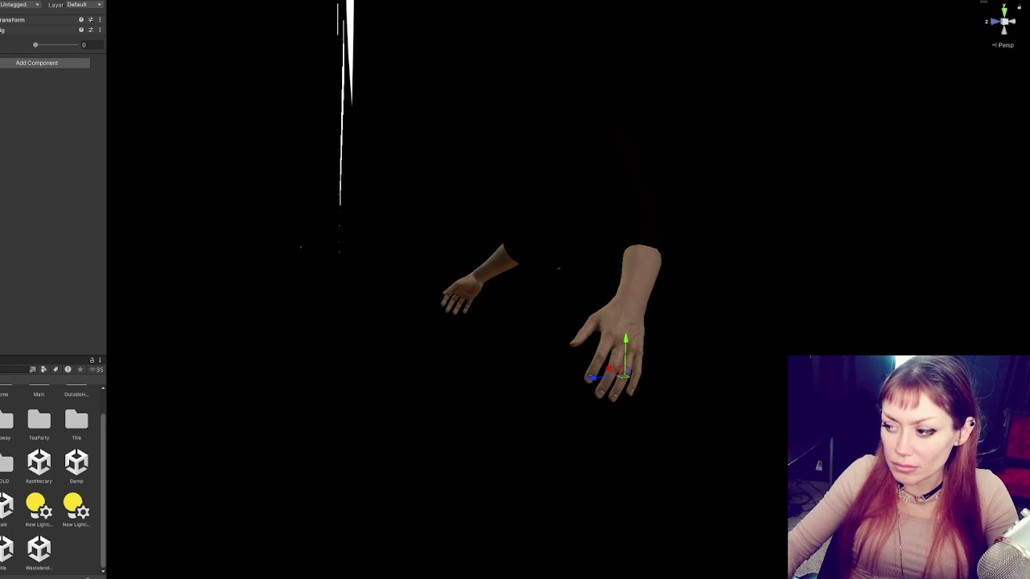
{"action": "left_click", "coordinate": [397, 288]}
{"action": "key", "text": "f"}
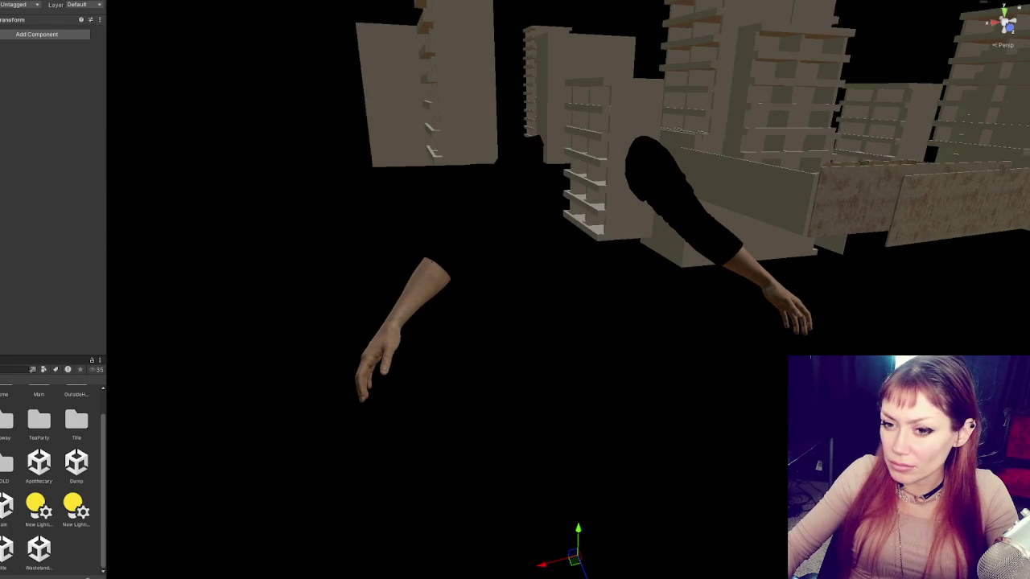
{"action": "left_click", "coordinate": [562, 341]}
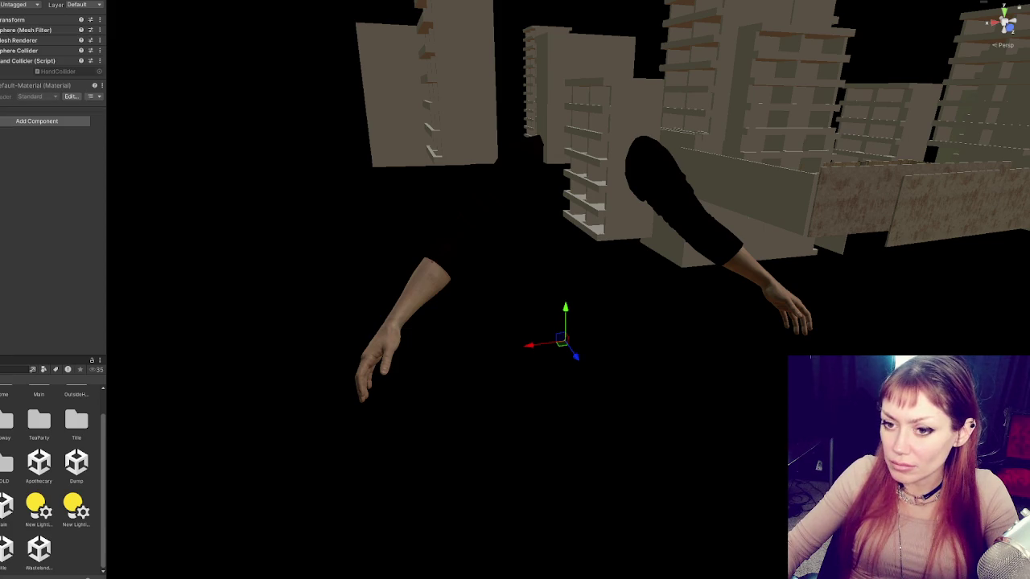
{"action": "mouse_move", "coordinate": [568, 344]}
{"action": "left_mouse_down"}
{"action": "mouse_move", "coordinate": [471, 357]}
{"action": "mouse_move", "coordinate": [721, 332]}
{"action": "left_mouse_up"}
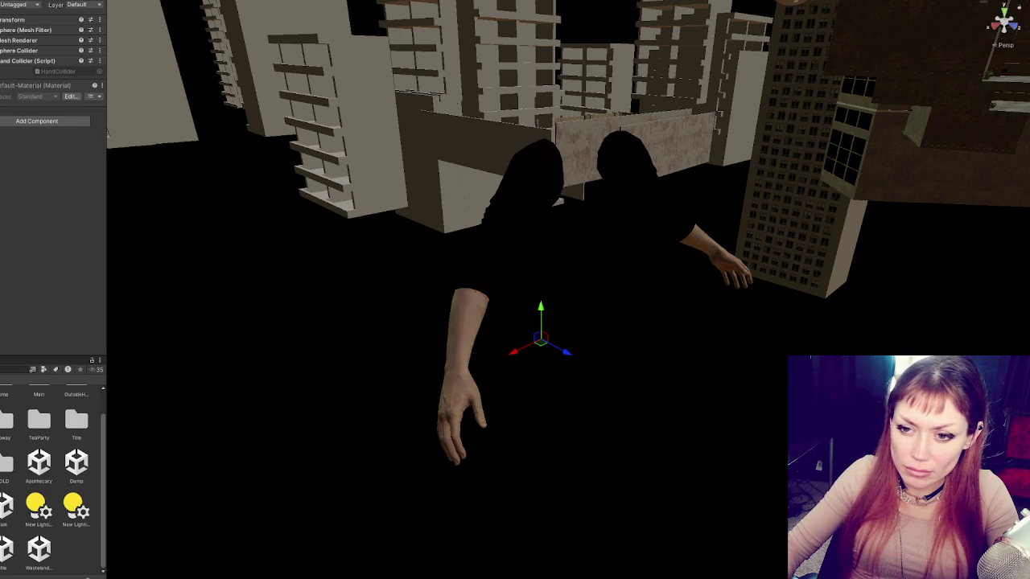
Step: Frame the box-collider cube, nudge it slightly left, orbit above the character, then switch to VS Code
{"action": "left_click", "coordinate": [593, 218]}
{"action": "key", "text": "f"}
{"action": "mouse_move", "coordinate": [641, 222]}
{"action": "left_mouse_down"}
{"action": "mouse_move", "coordinate": [621, 230]}
{"action": "mouse_move", "coordinate": [496, 212]}
{"action": "mouse_move", "coordinate": [697, 234]}
{"action": "mouse_move", "coordinate": [600, 250]}
{"action": "left_mouse_up"}
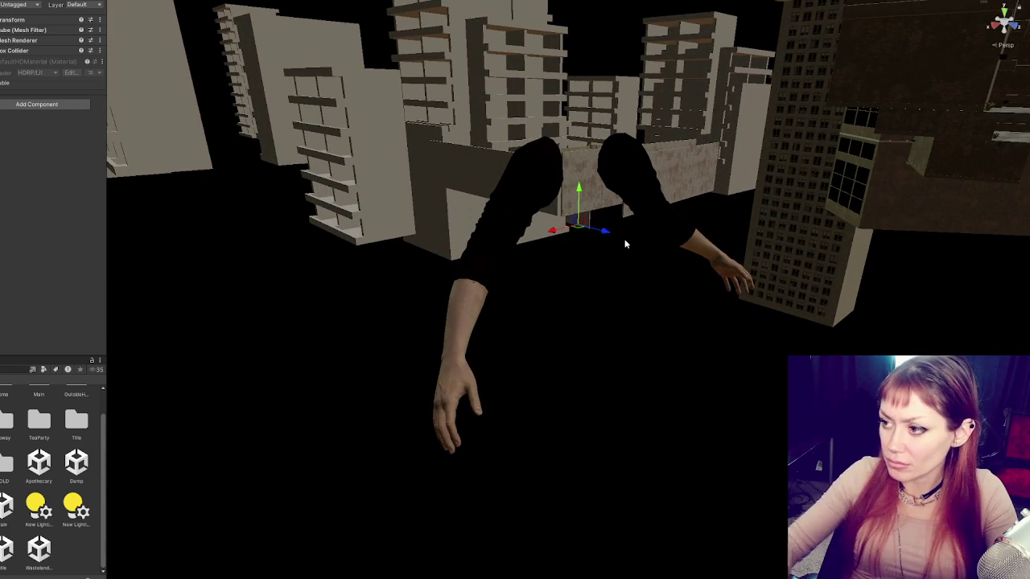
{"action": "scroll", "coordinate": [531, 244], "scroll_direction": "up", "scroll_amount": 5}
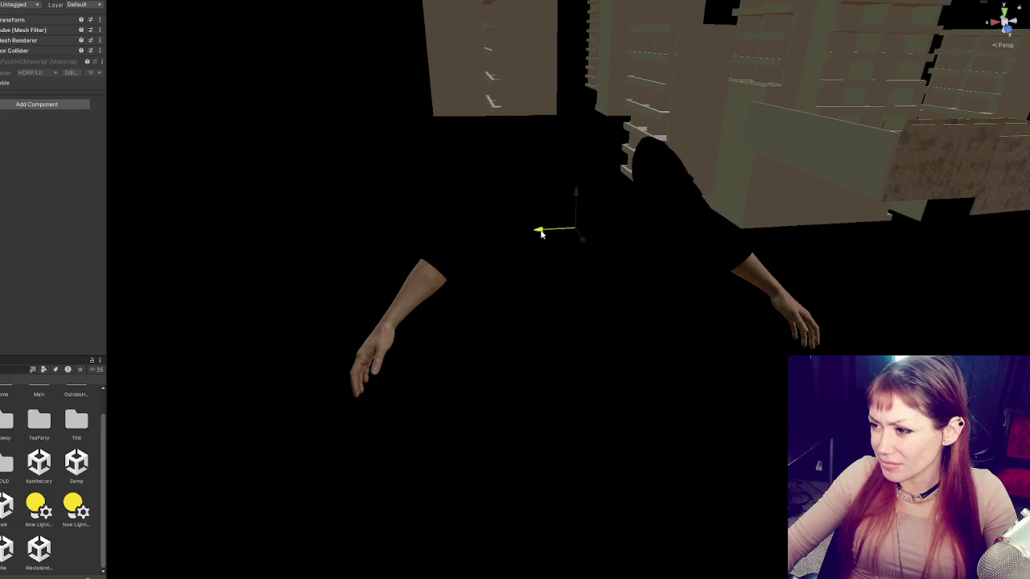
{"action": "left_click_drag", "start_coordinate": [531, 245], "coordinate": [726, 212]}
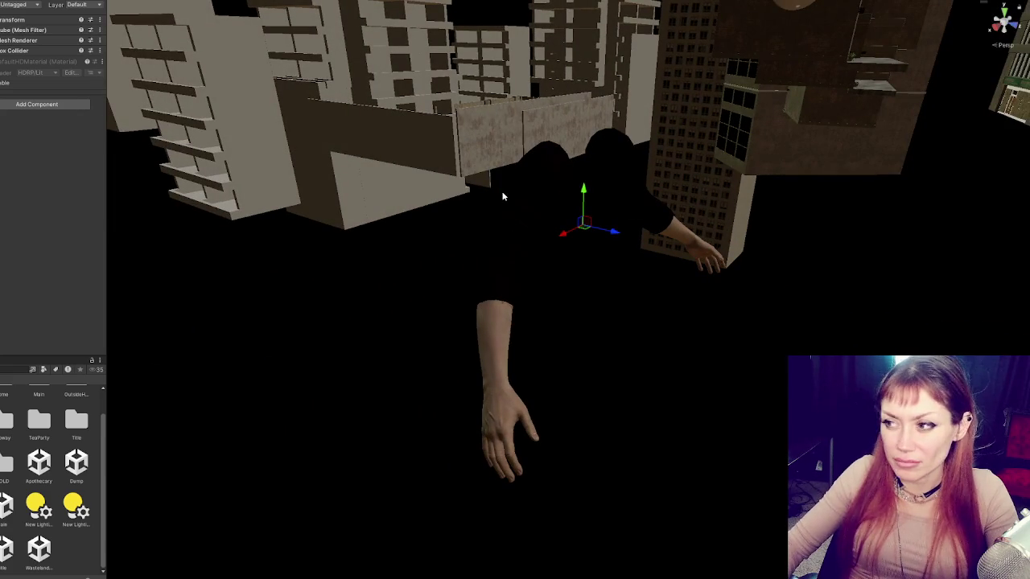
{"action": "key", "text": "alt+Tab"}
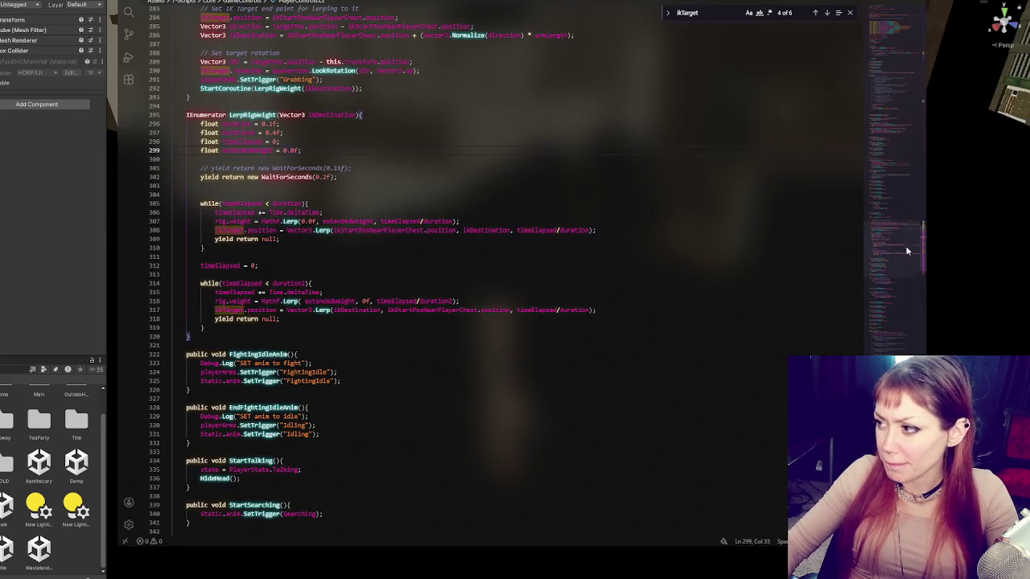
Step: Edit line 63's armLength to 1.6f and line 299's extendedWeight to 1.0f, then go back to Unity
{"action": "left_click_drag", "start_coordinate": [907, 251], "coordinate": [907, 49]}
{"action": "scroll", "coordinate": [457, 220], "scroll_direction": "down", "scroll_amount": 5}
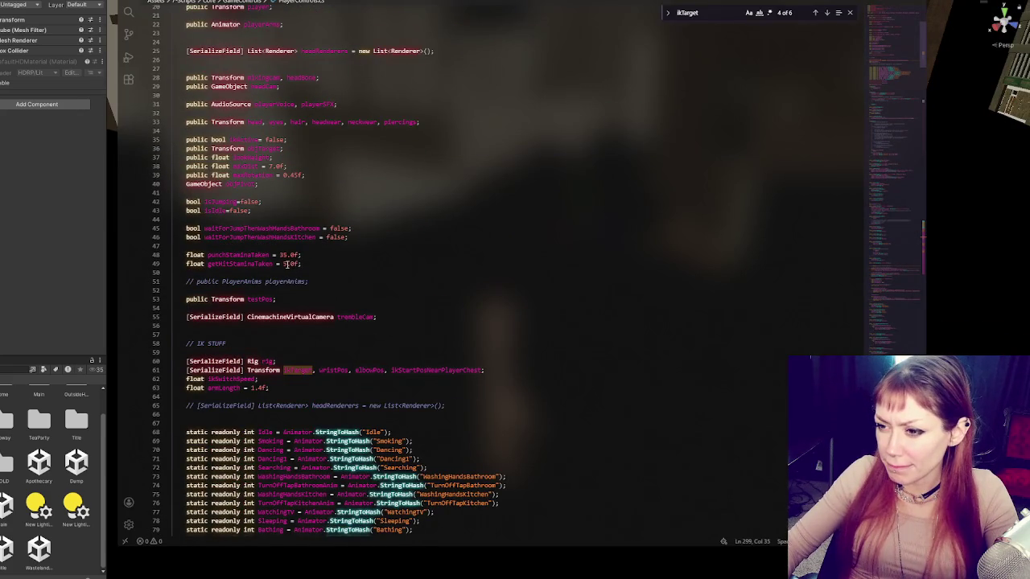
{"action": "scroll", "coordinate": [287, 263], "scroll_direction": "down", "scroll_amount": 3}
{"action": "left_click_drag", "start_coordinate": [254, 295], "coordinate": [259, 294]}
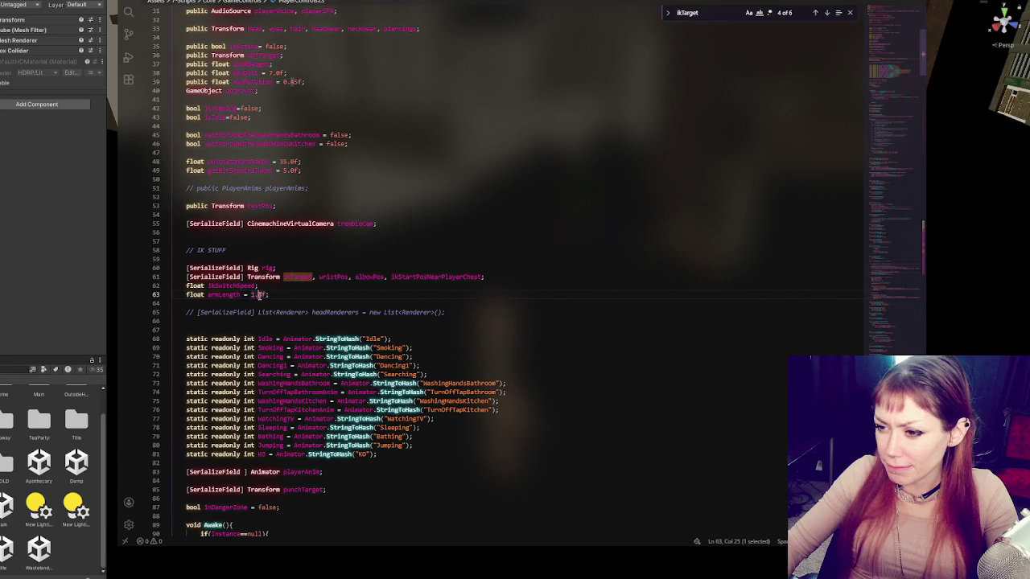
{"action": "type", "text": "6"}
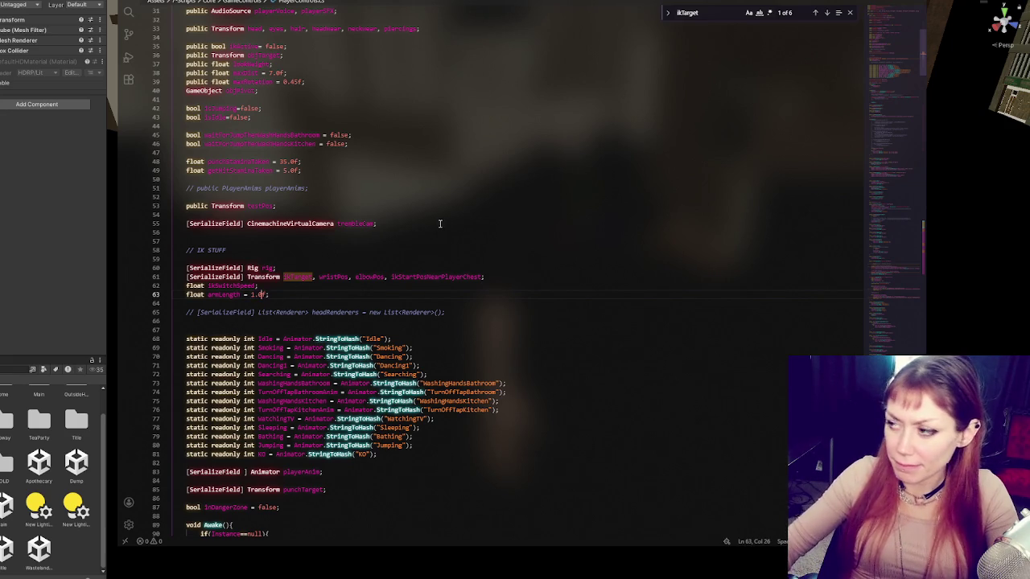
{"action": "scroll", "coordinate": [440, 224], "scroll_direction": "down", "scroll_amount": 20}
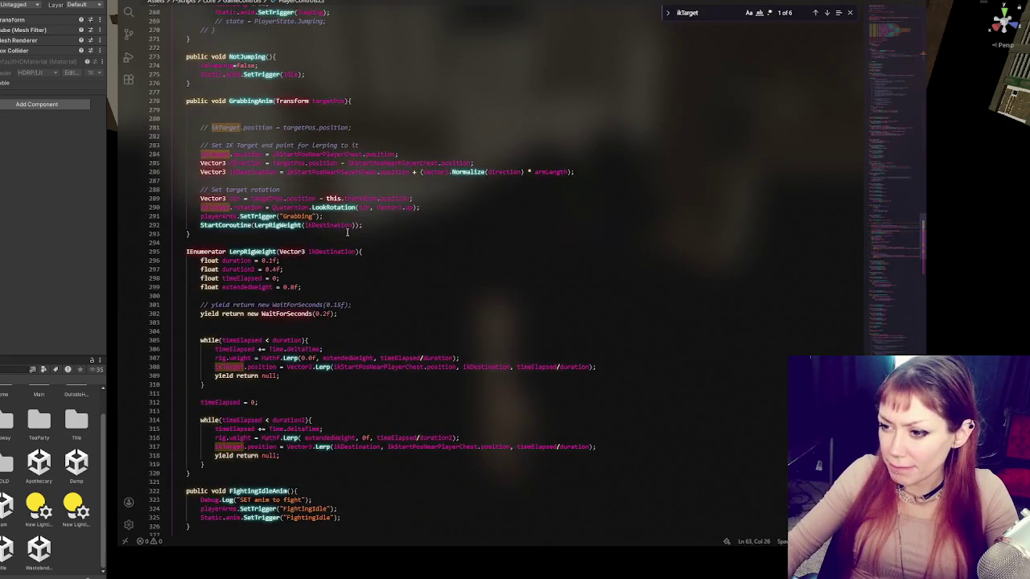
{"action": "left_click_drag", "start_coordinate": [286, 287], "coordinate": [295, 287]}
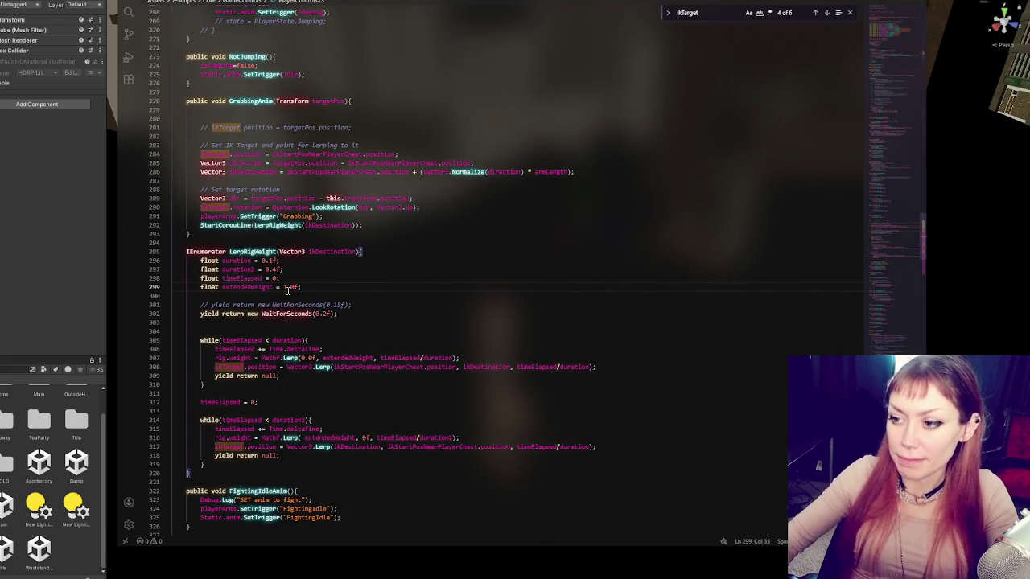
{"action": "left_click", "coordinate": [28, 178]}
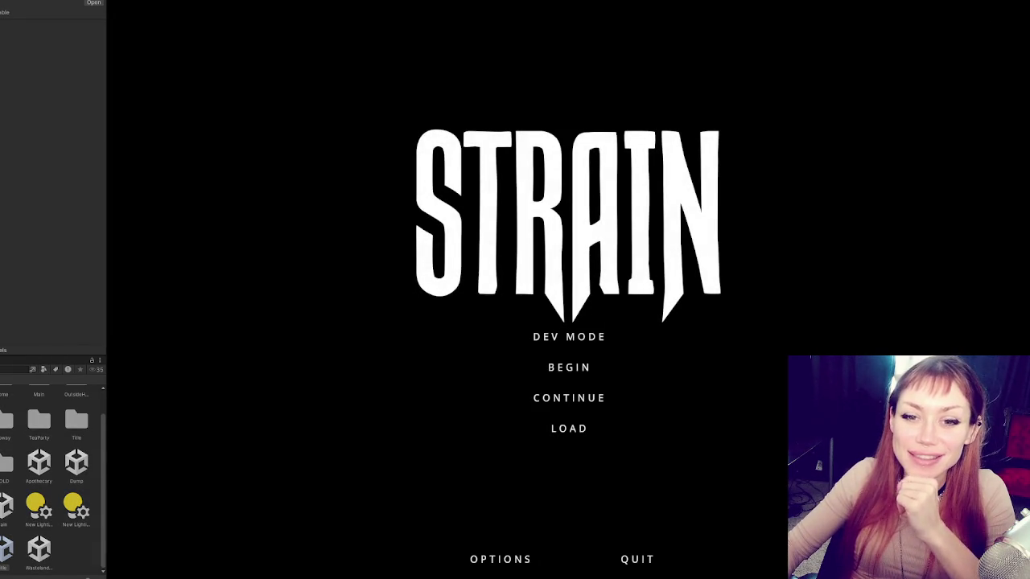
Step: Start STRAIN in dev mode, grab the stone, yellow item, watering can, plant and stick, then pause
{"action": "left_click", "coordinate": [656, 348]}
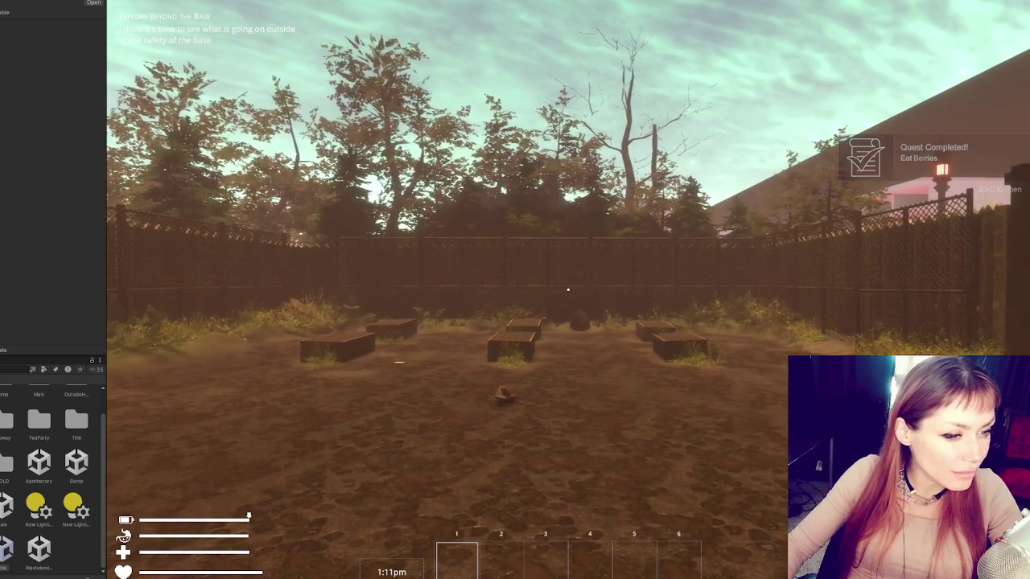
{"action": "key", "text": "w"}
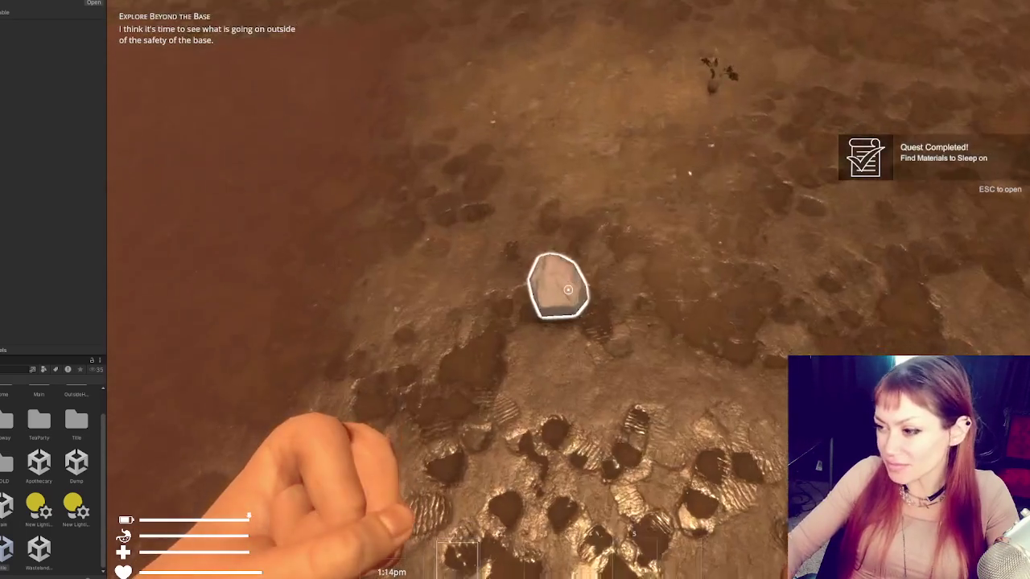
{"action": "left_click", "coordinate": [569, 290]}
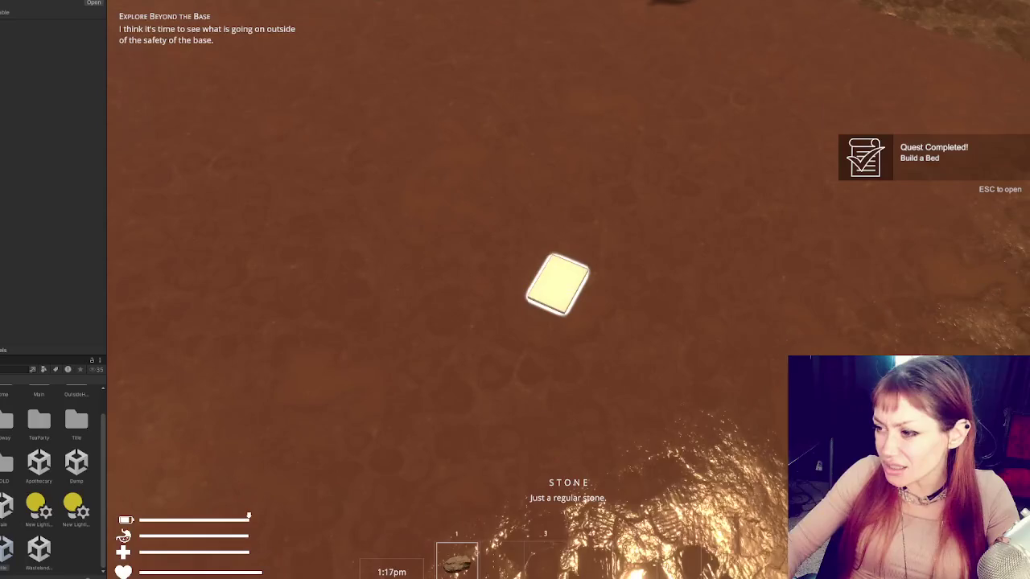
{"action": "left_click", "coordinate": [568, 289]}
{"action": "left_click", "coordinate": [568, 290]}
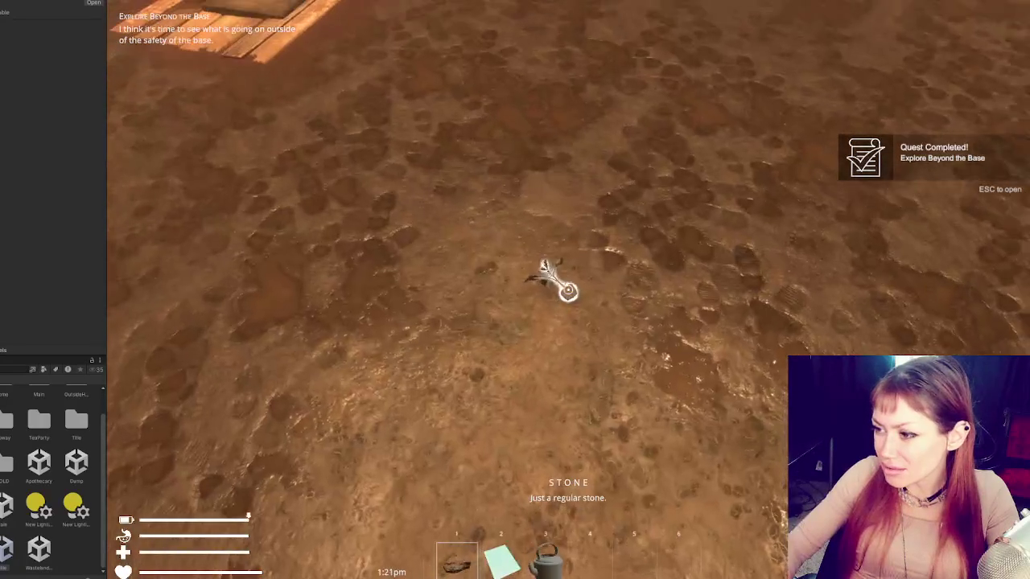
{"action": "left_click", "coordinate": [568, 290]}
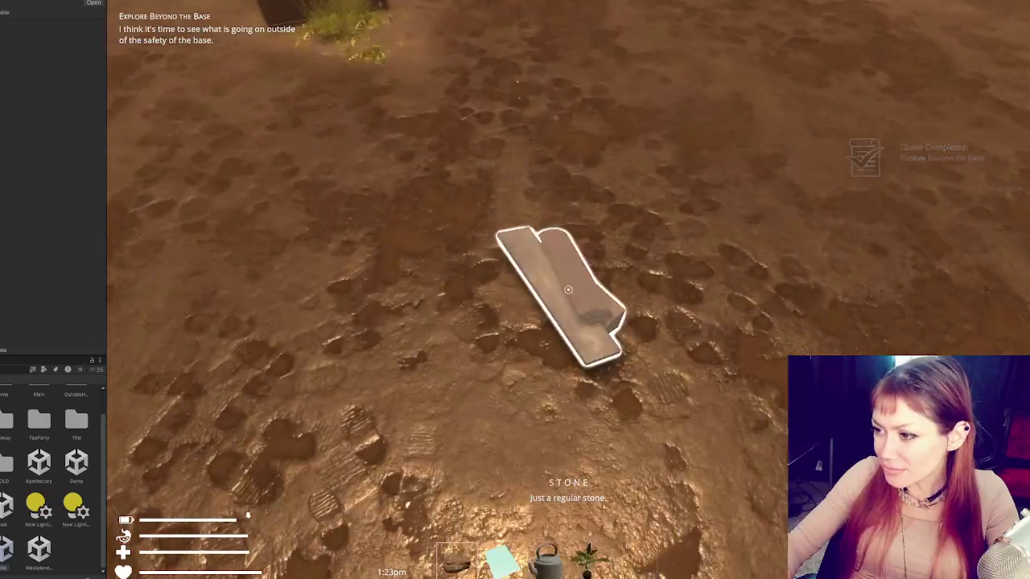
{"action": "left_click", "coordinate": [569, 289]}
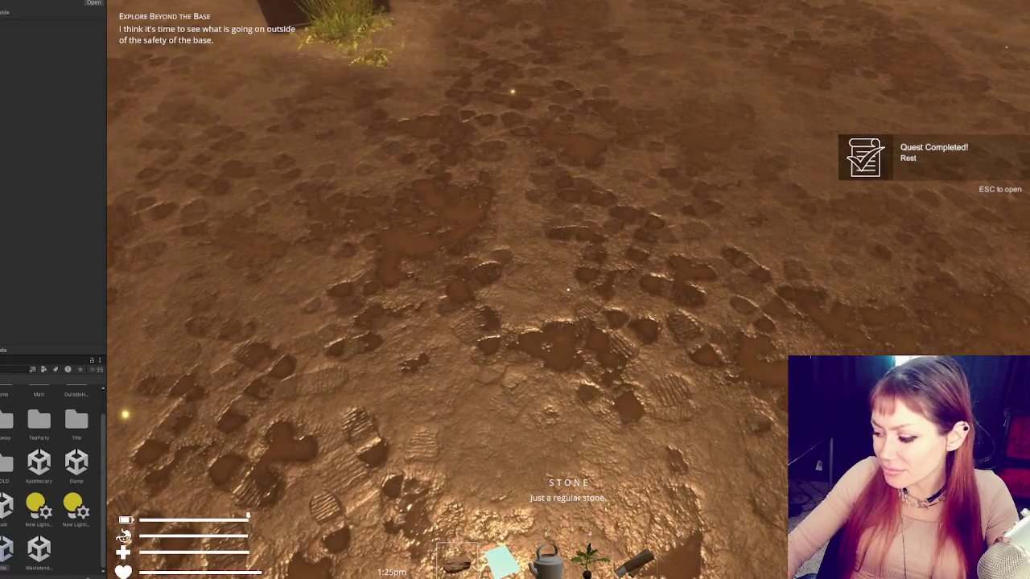
{"action": "key", "text": "Escape"}
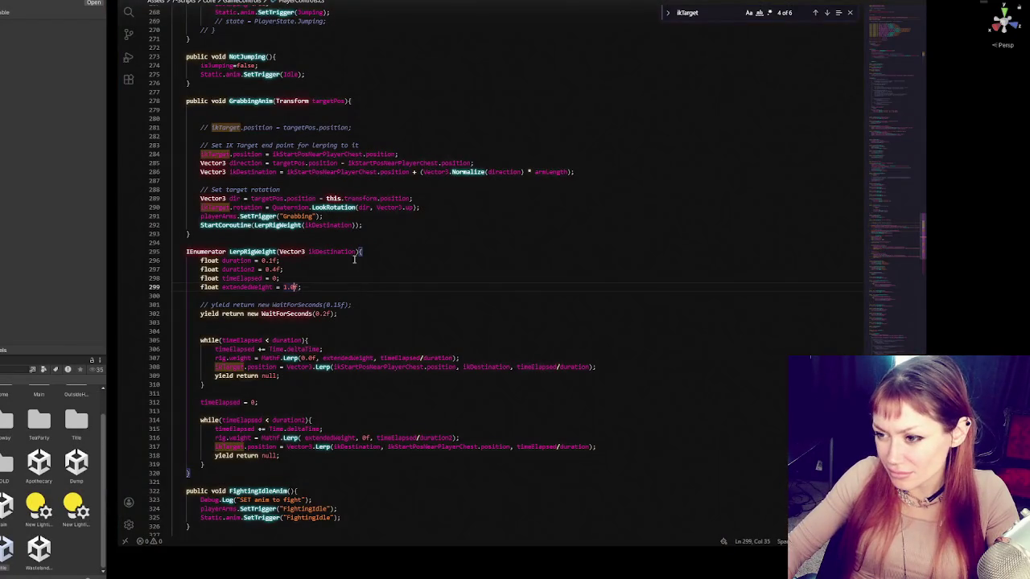
{"action": "scroll", "coordinate": [354, 260], "scroll_direction": "down", "scroll_amount": 2}
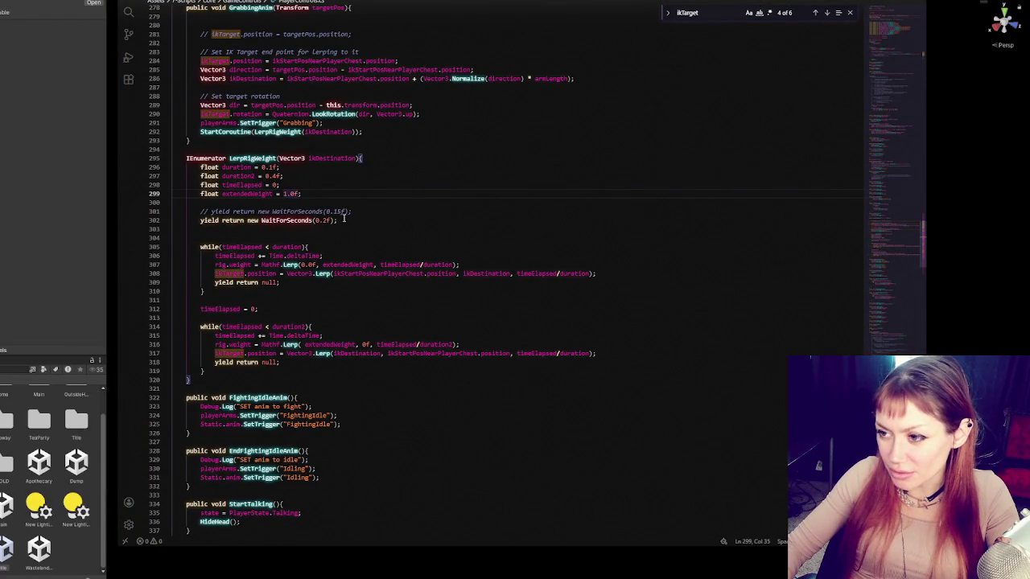
Step: Change the first lerp duration from 0.1f to 0.2f
{"action": "double_click", "coordinate": [274, 167]}
{"action": "left_click", "coordinate": [272, 167]}
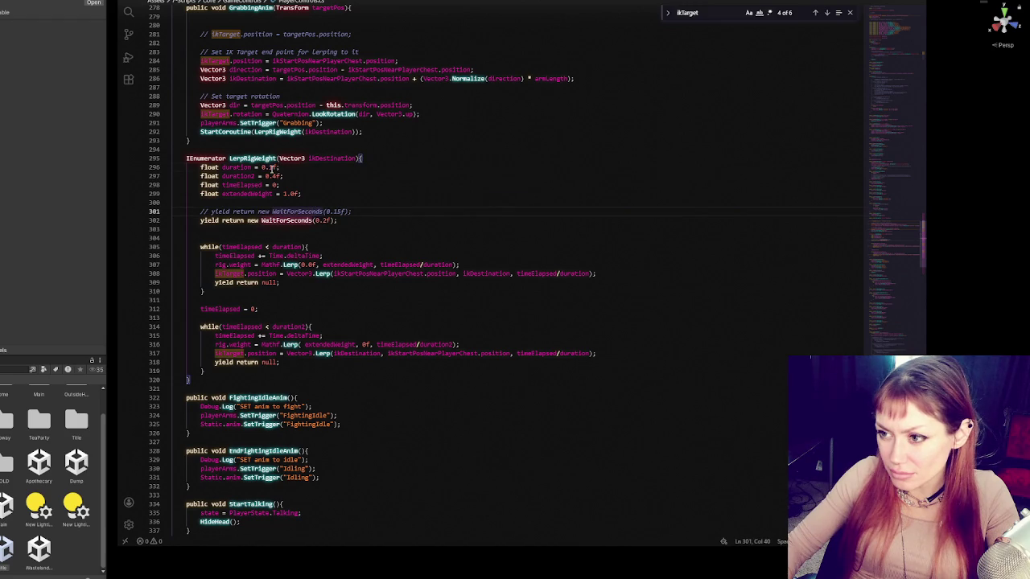
{"action": "left_click_drag", "start_coordinate": [268, 167], "coordinate": [272, 166]}
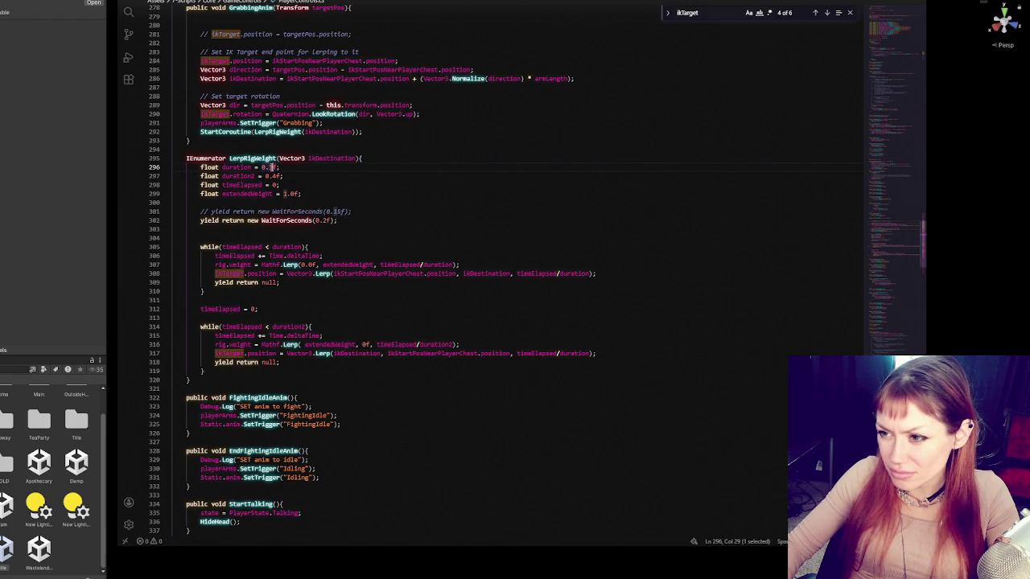
{"action": "type", "text": "2"}
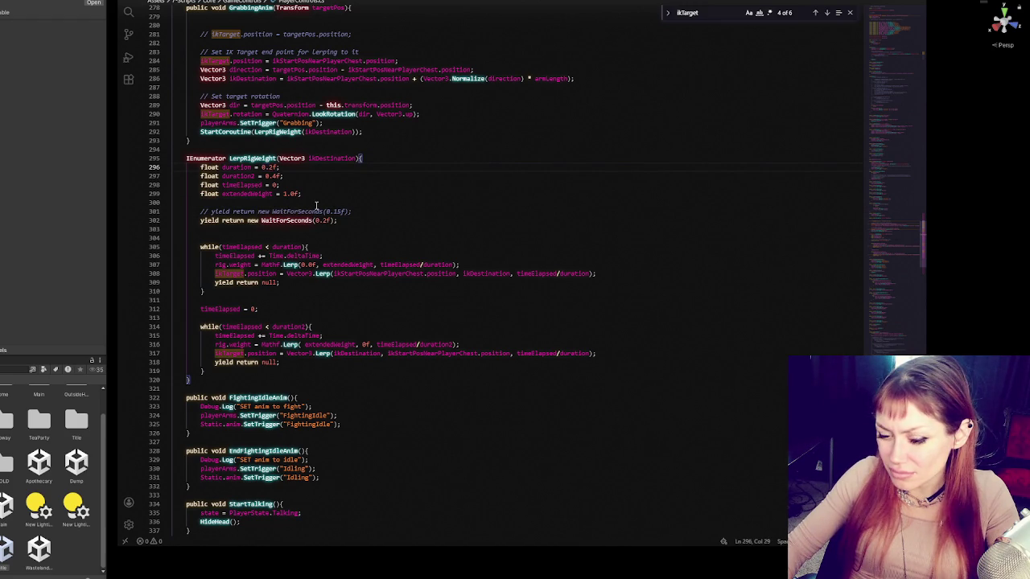
Step: Comment out the WaitForSeconds(0.2f) line and restore the WaitForSeconds(0.15f) line
{"action": "left_click", "coordinate": [376, 223]}
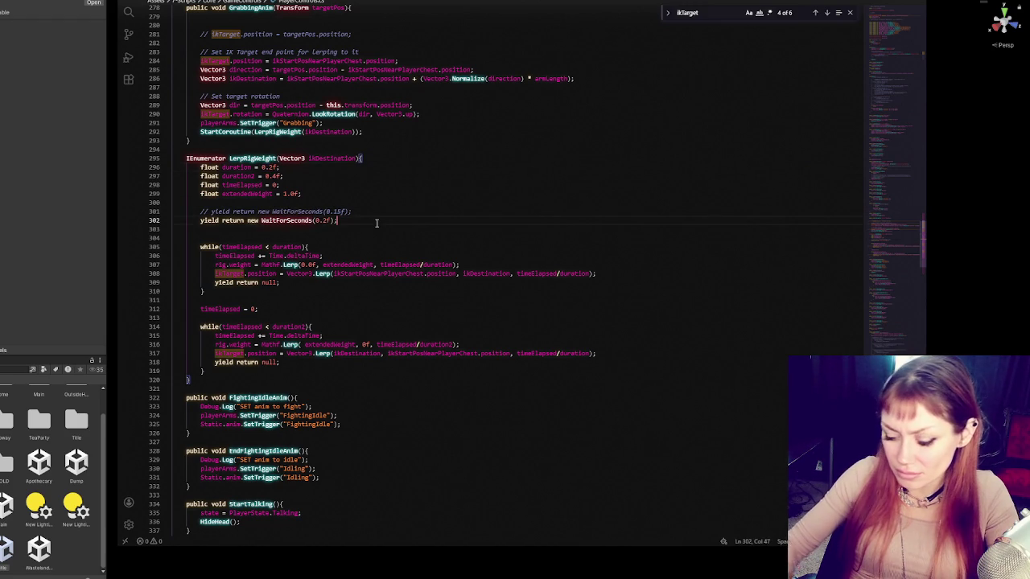
{"action": "key", "text": "ctrl+slash"}
{"action": "left_click", "coordinate": [437, 209]}
{"action": "key", "text": "ctrl+slash"}
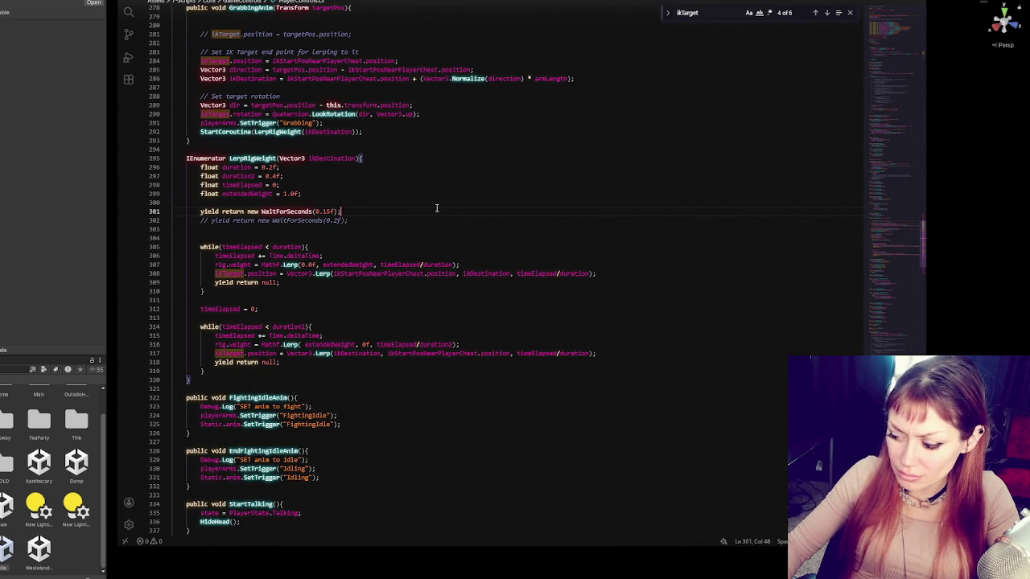
{"action": "mouse_move", "coordinate": [895, 241]}
{"action": "left_mouse_down"}
{"action": "mouse_move", "coordinate": [899, 55]}
{"action": "mouse_move", "coordinate": [898, 228]}
{"action": "left_mouse_up"}
{"action": "left_click", "coordinate": [444, 287]}
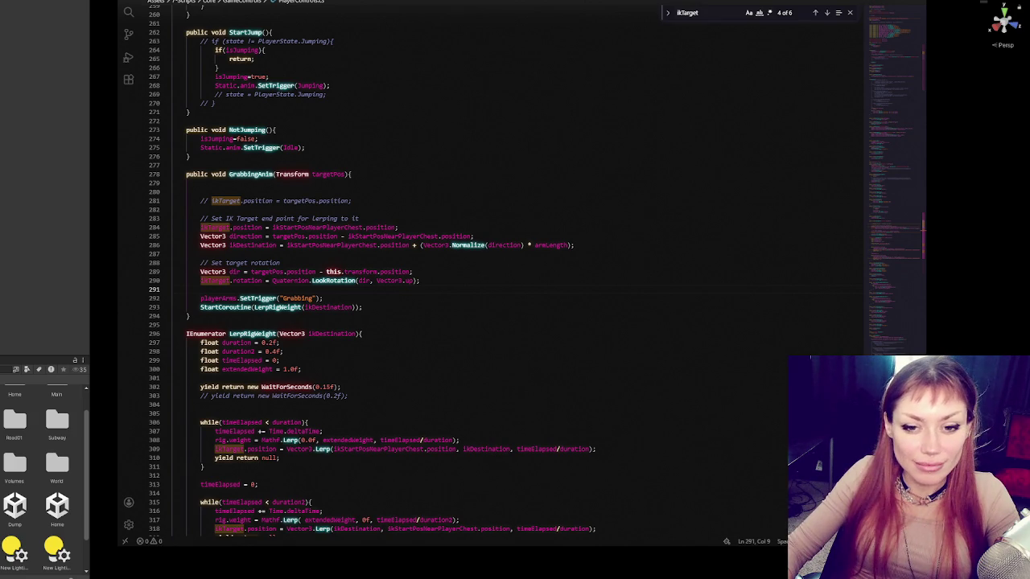
Step: Switch from Visual Studio Code back to the Unity editor
{"action": "left_click", "coordinate": [5, 258]}
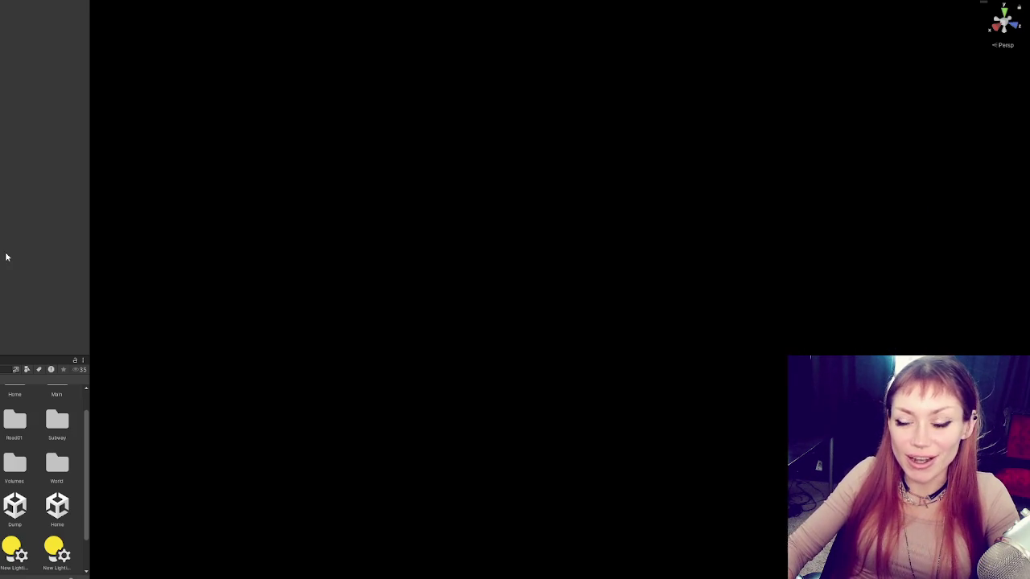
Step: Widen and heighten the Hierarchy/Project panels, then apply the ANIMATION window layout
{"action": "mouse_move", "coordinate": [85, 220]}
{"action": "left_mouse_down"}
{"action": "mouse_move", "coordinate": [283, 232]}
{"action": "mouse_move", "coordinate": [233, 229]}
{"action": "left_mouse_up"}
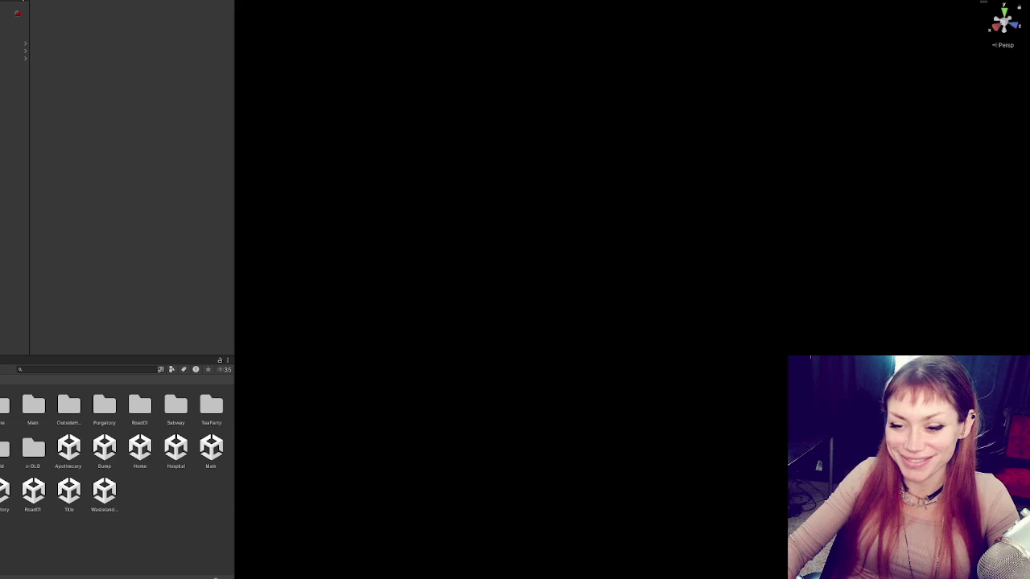
{"action": "left_click_drag", "start_coordinate": [11, 356], "coordinate": [25, 238]}
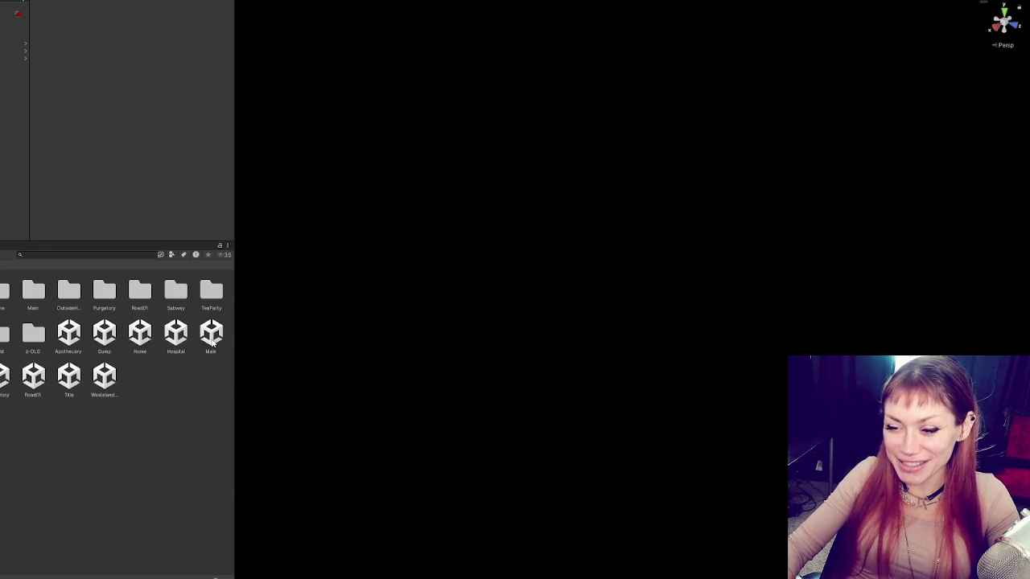
{"action": "left_click", "coordinate": [149, 2]}
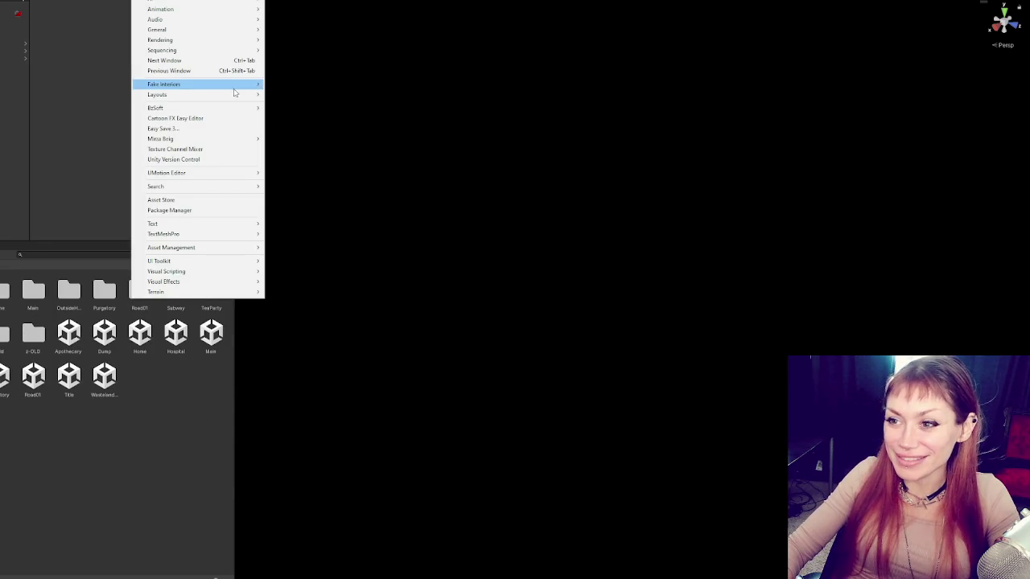
{"action": "mouse_move", "coordinate": [234, 97]}
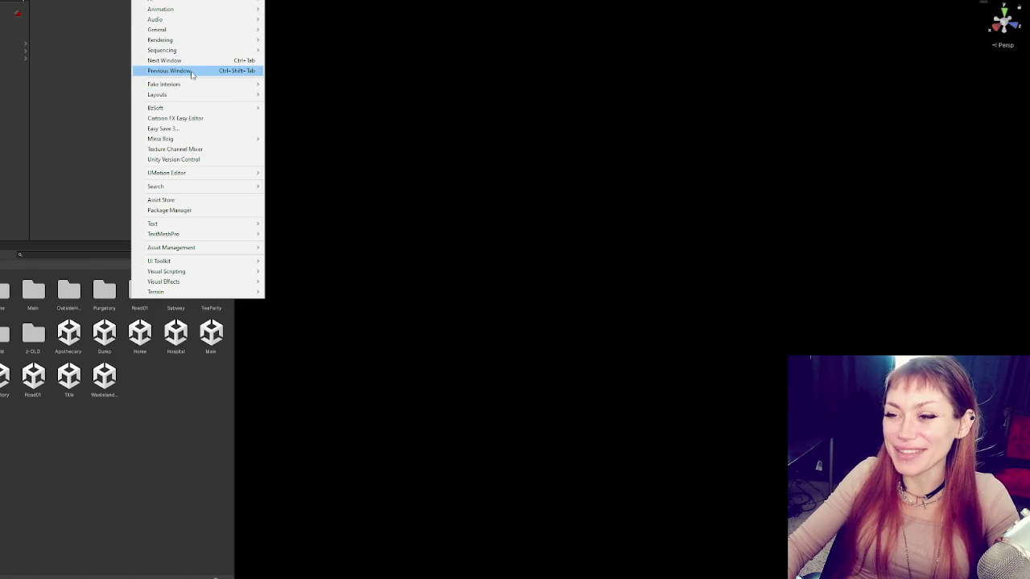
{"action": "mouse_move", "coordinate": [184, 95]}
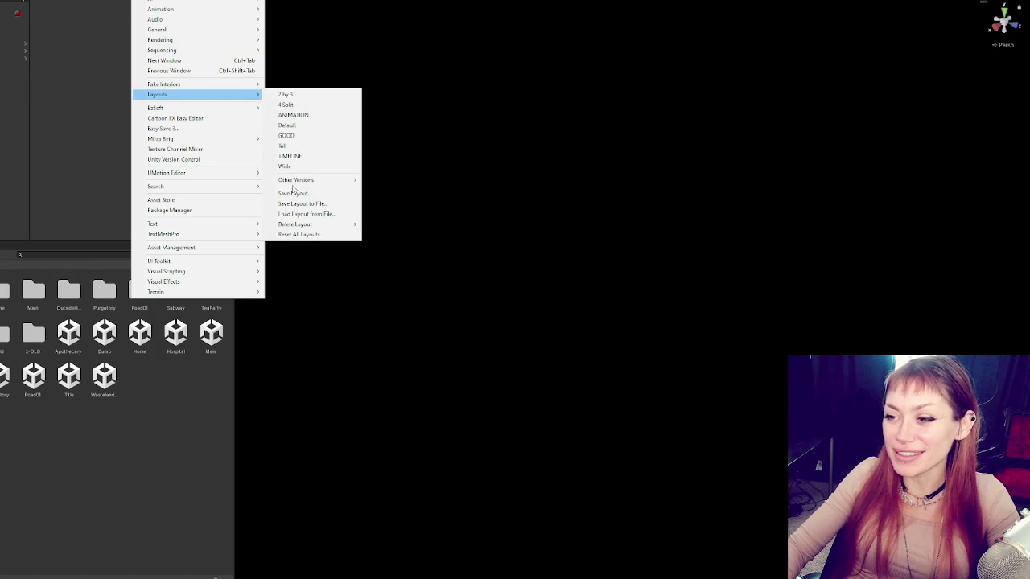
{"action": "mouse_move", "coordinate": [294, 185]}
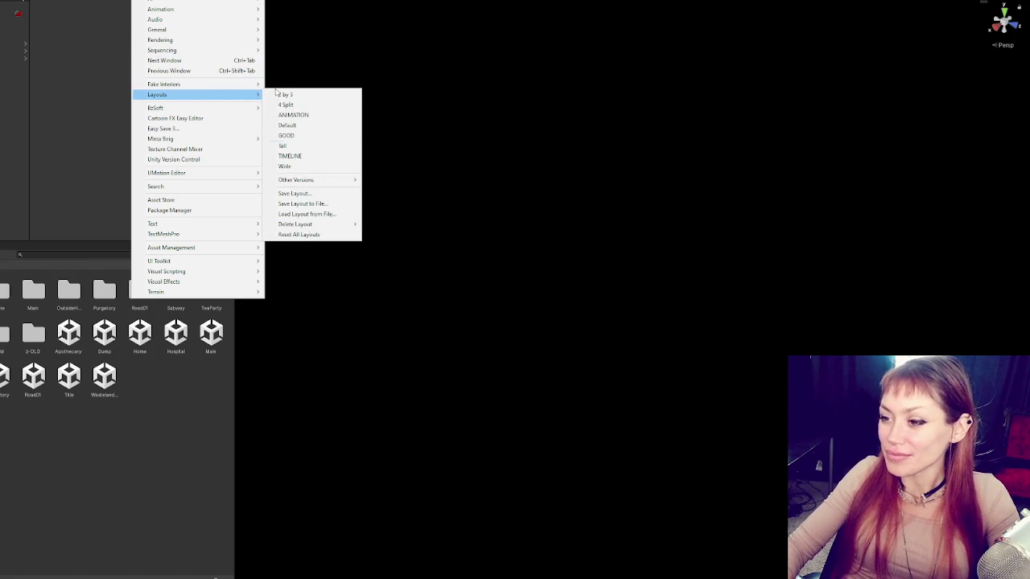
{"action": "left_click", "coordinate": [320, 117]}
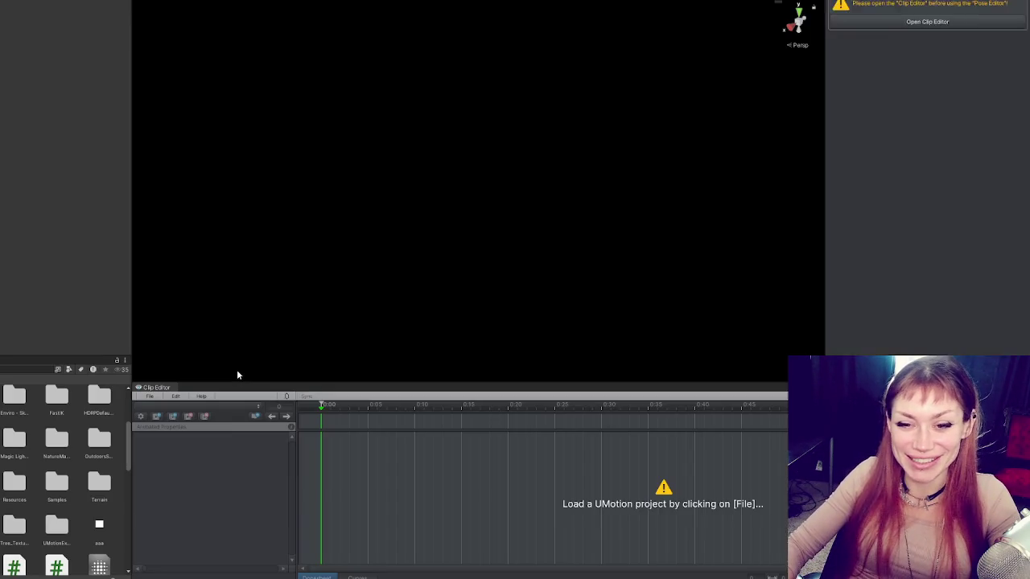
Step: Resize the panels and load the recent Punching Player Arms 2 UMotion project
{"action": "mouse_move", "coordinate": [130, 198]}
{"action": "left_mouse_down"}
{"action": "mouse_move", "coordinate": [207, 201]}
{"action": "mouse_move", "coordinate": [53, 213]}
{"action": "mouse_move", "coordinate": [213, 229]}
{"action": "left_mouse_up"}
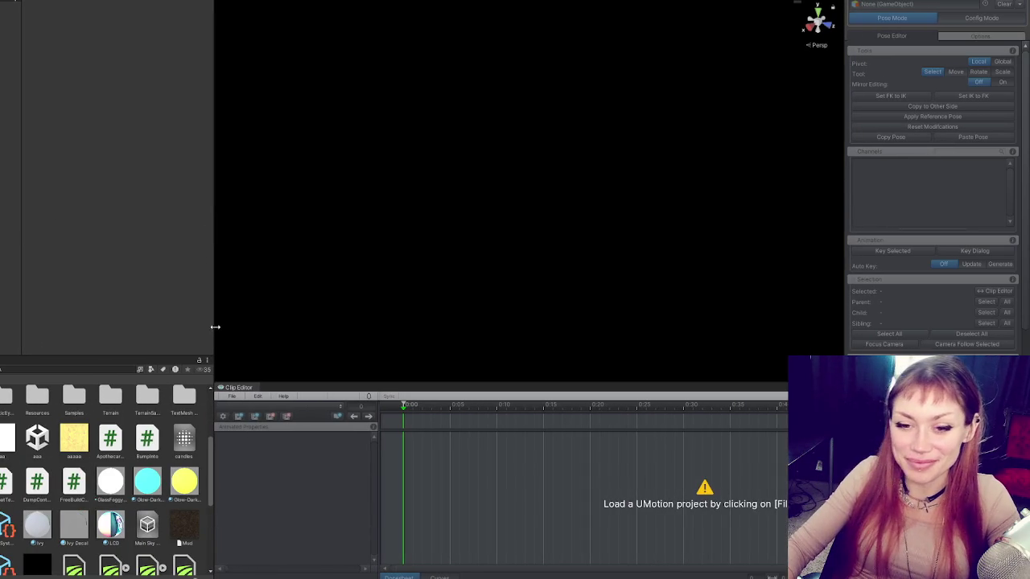
{"action": "mouse_move", "coordinate": [367, 384]}
{"action": "left_mouse_down"}
{"action": "mouse_move", "coordinate": [356, 306]}
{"action": "mouse_move", "coordinate": [443, 336]}
{"action": "left_mouse_up"}
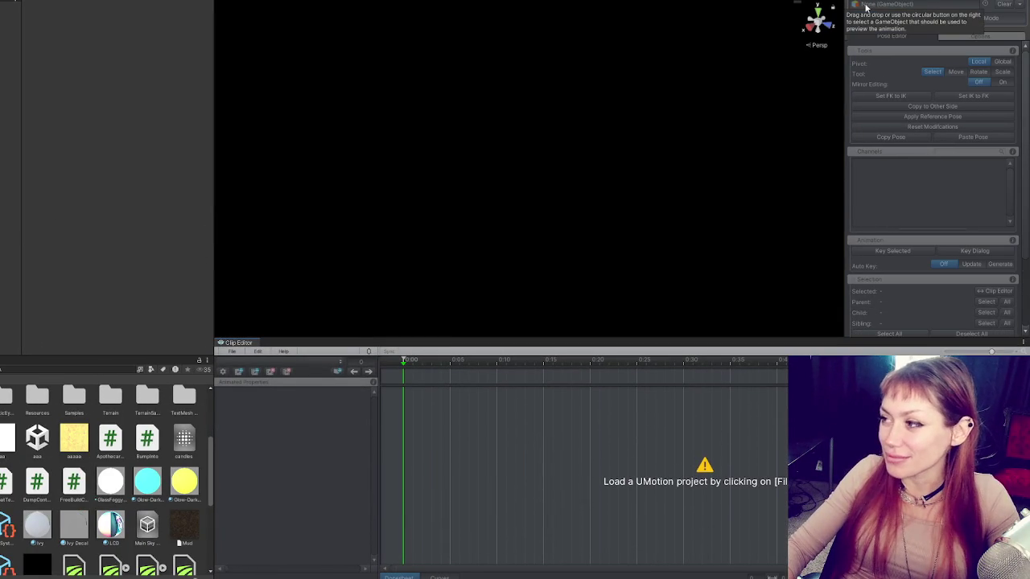
{"action": "left_click", "coordinate": [10, 88]}
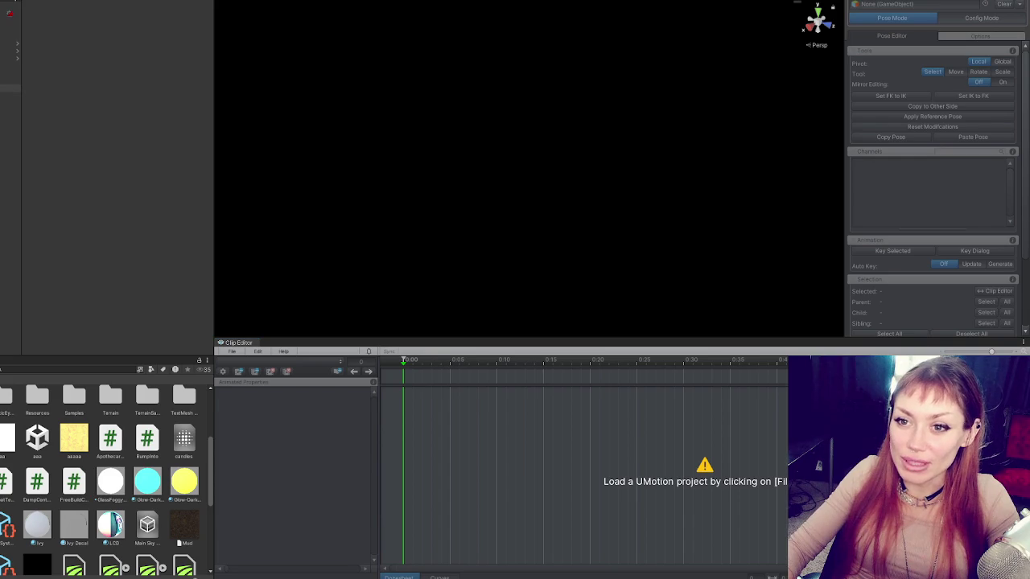
{"action": "left_click", "coordinate": [240, 354]}
{"action": "mouse_move", "coordinate": [262, 396]}
{"action": "left_click", "coordinate": [411, 395]}
Step: Open the Grabbing 2_1 clip at its grabbing key near frame 19 and duplicate it
{"action": "left_click", "coordinate": [235, 361]}
{"action": "left_click", "coordinate": [294, 394]}
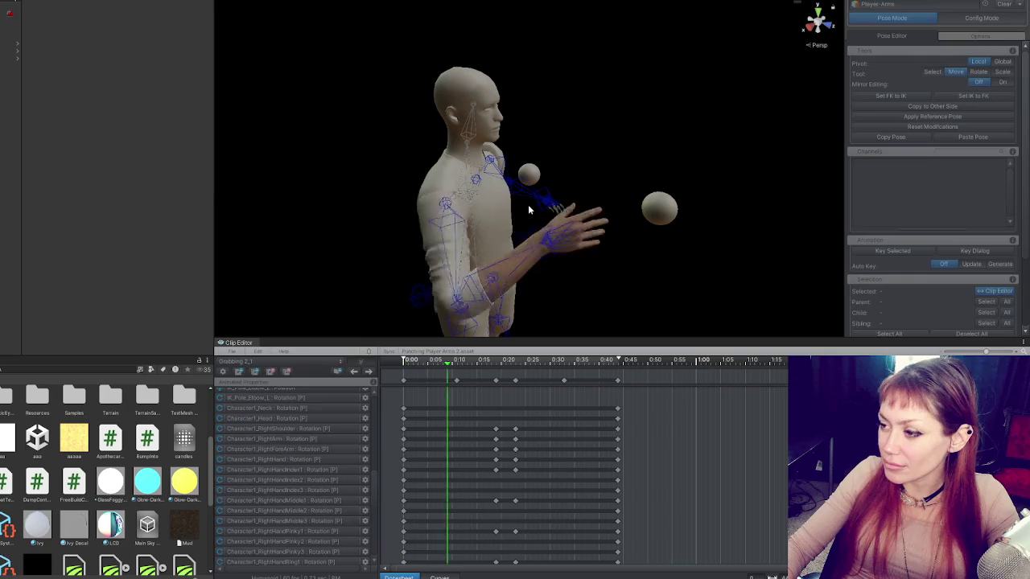
{"action": "left_click", "coordinate": [496, 360]}
{"action": "mouse_move", "coordinate": [631, 119]}
{"action": "left_mouse_down"}
{"action": "mouse_move", "coordinate": [743, 166]}
{"action": "mouse_move", "coordinate": [747, 127]}
{"action": "mouse_move", "coordinate": [552, 143]}
{"action": "mouse_move", "coordinate": [305, 327]}
{"action": "left_mouse_up"}
{"action": "scroll", "coordinate": [552, 142], "scroll_direction": "up", "scroll_amount": 4}
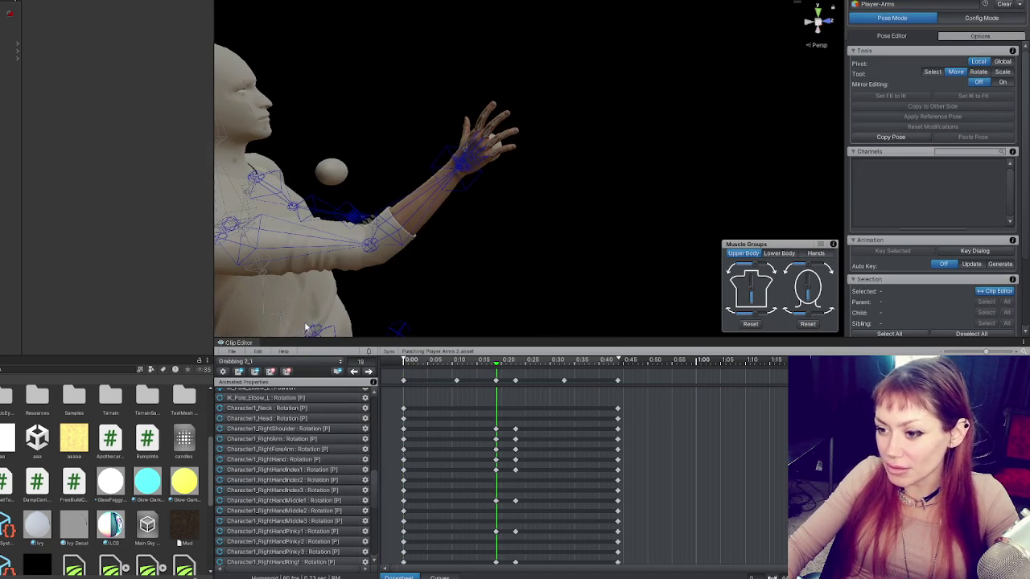
{"action": "left_click", "coordinate": [255, 373]}
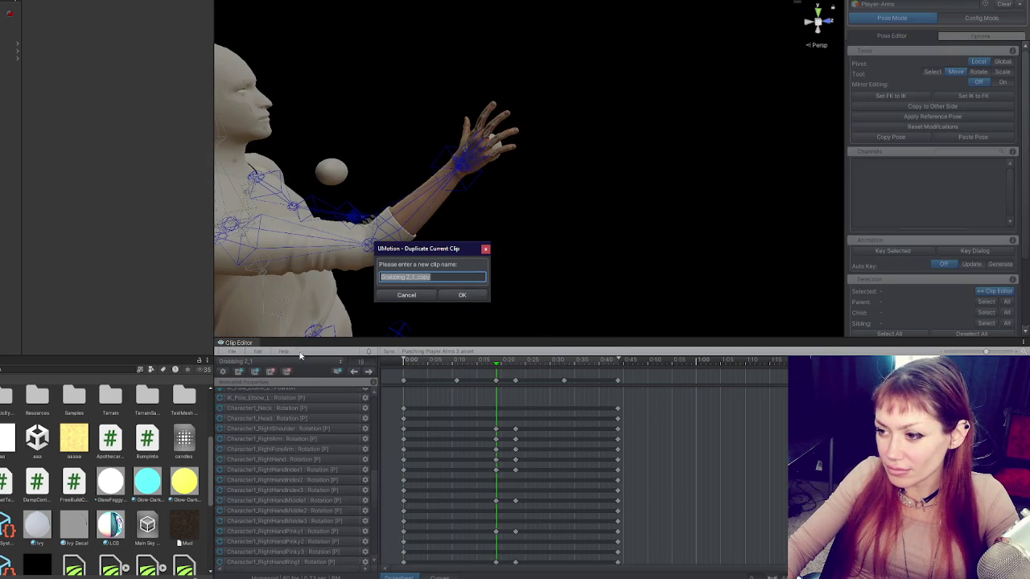
Step: Name the duplicated clip Grabbing 3
{"action": "left_click", "coordinate": [427, 283]}
{"action": "key", "text": "BackSpace"}
{"action": "key", "text": "BackSpace"}
{"action": "key", "text": "BackSpace"}
{"action": "type", "text": "3"}
{"action": "left_click", "coordinate": [464, 295]}
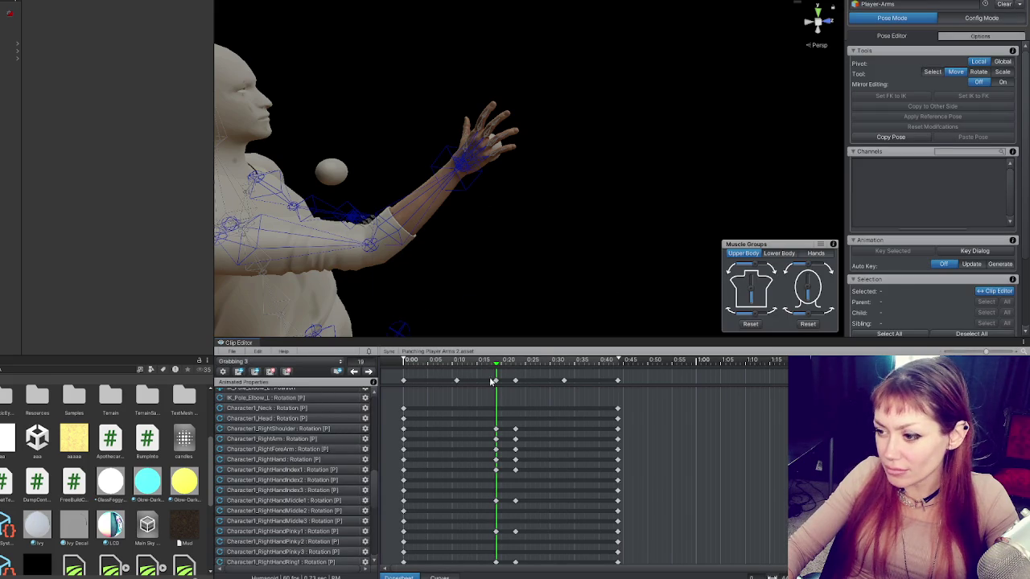
Step: Rotate the right-hand IK target, turning the closed hand further at frame 23
{"action": "left_click", "coordinate": [480, 170]}
{"action": "left_click_drag", "start_coordinate": [480, 171], "coordinate": [602, 173]}
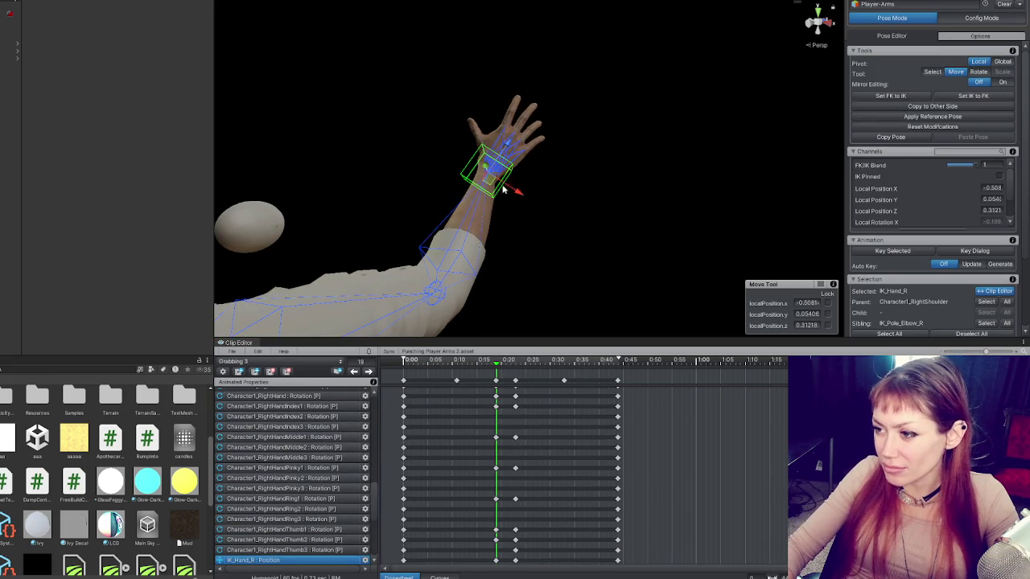
{"action": "key", "text": "e"}
{"action": "mouse_move", "coordinate": [503, 201]}
{"action": "left_mouse_down"}
{"action": "mouse_move", "coordinate": [514, 208]}
{"action": "mouse_move", "coordinate": [505, 154]}
{"action": "mouse_move", "coordinate": [568, 213]}
{"action": "mouse_move", "coordinate": [526, 199]}
{"action": "mouse_move", "coordinate": [510, 88]}
{"action": "mouse_move", "coordinate": [441, 121]}
{"action": "left_mouse_up"}
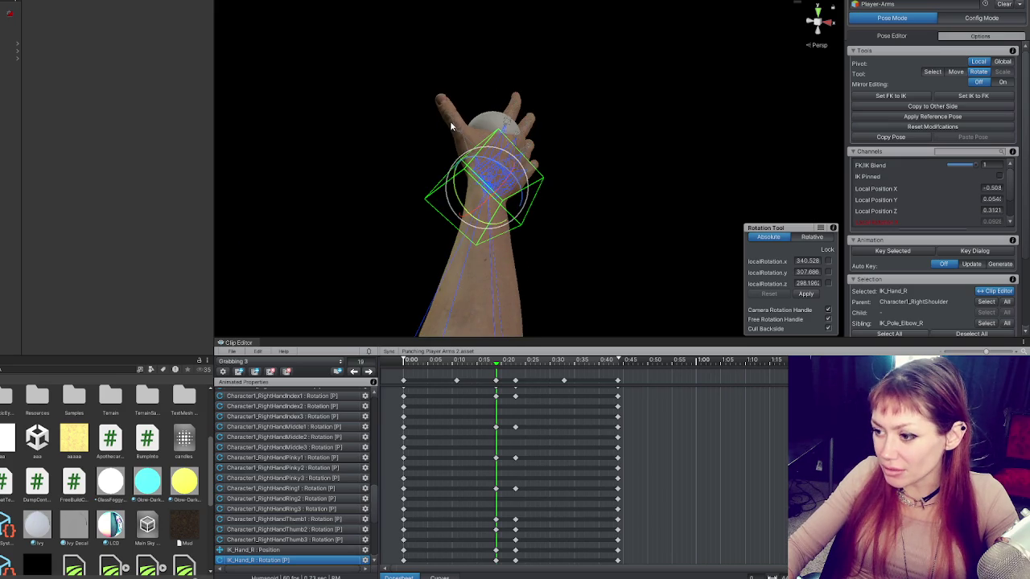
{"action": "left_click", "coordinate": [369, 372]}
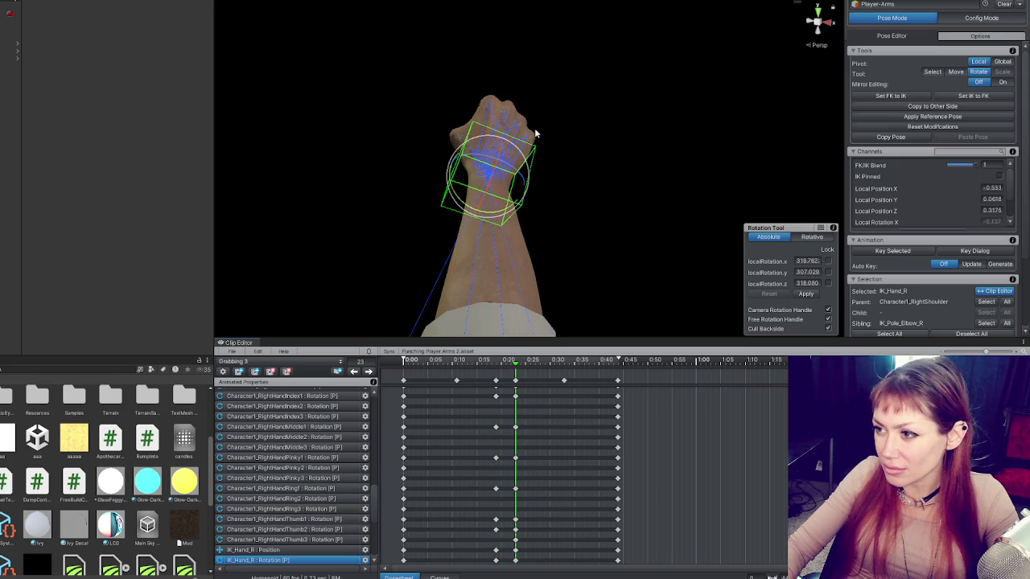
{"action": "mouse_move", "coordinate": [527, 165]}
{"action": "left_mouse_down"}
{"action": "mouse_move", "coordinate": [518, 184]}
{"action": "mouse_move", "coordinate": [477, 161]}
{"action": "mouse_move", "coordinate": [453, 187]}
{"action": "mouse_move", "coordinate": [452, 174]}
{"action": "mouse_move", "coordinate": [507, 167]}
{"action": "mouse_move", "coordinate": [523, 266]}
{"action": "left_mouse_up"}
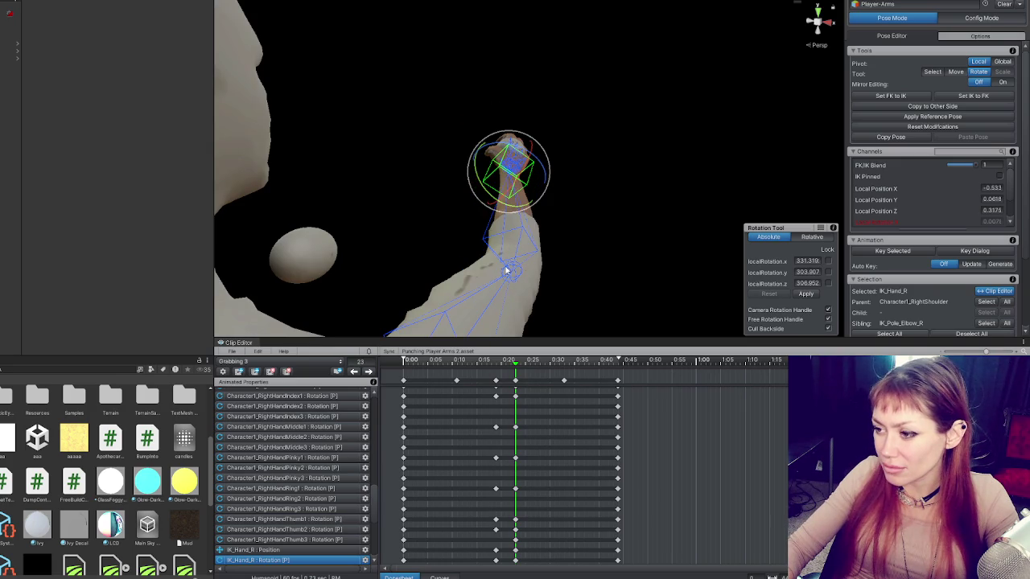
Step: Nudge the right hand up and forward at frame 23, then reposition it at frame 19
{"action": "left_click", "coordinate": [519, 259]}
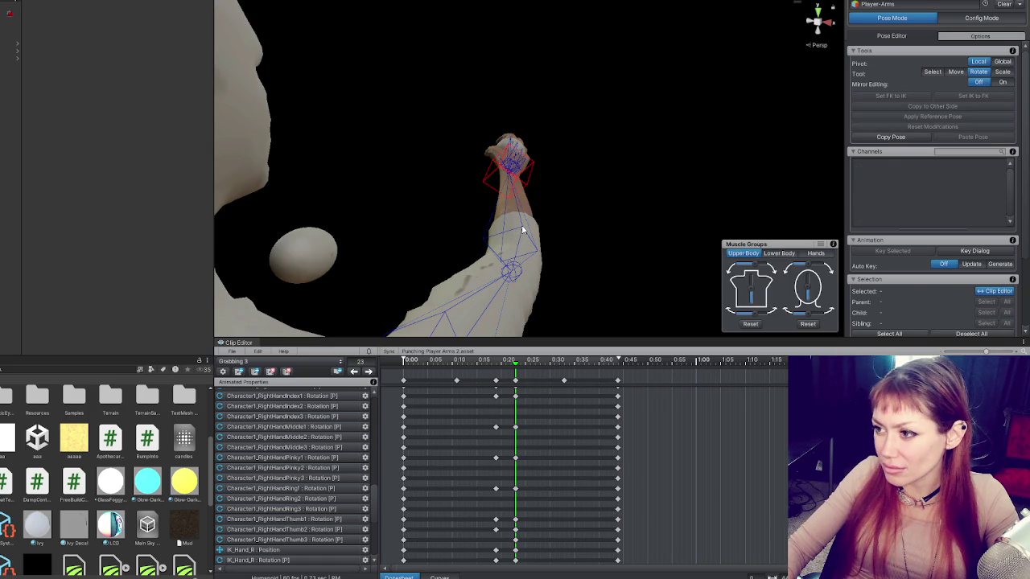
{"action": "left_click_drag", "start_coordinate": [521, 235], "coordinate": [528, 210]}
{"action": "left_click", "coordinate": [519, 176]}
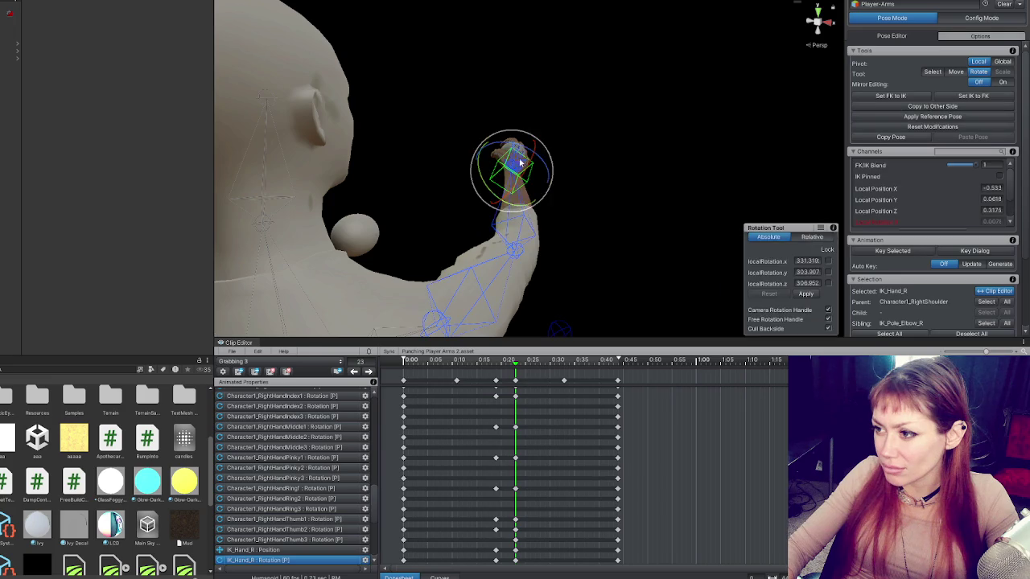
{"action": "key", "text": "w"}
{"action": "mouse_move", "coordinate": [518, 153]}
{"action": "left_mouse_down"}
{"action": "mouse_move", "coordinate": [436, 140]}
{"action": "mouse_move", "coordinate": [476, 146]}
{"action": "mouse_move", "coordinate": [472, 138]}
{"action": "left_mouse_up"}
{"action": "left_click_drag", "start_coordinate": [510, 153], "coordinate": [512, 147]}
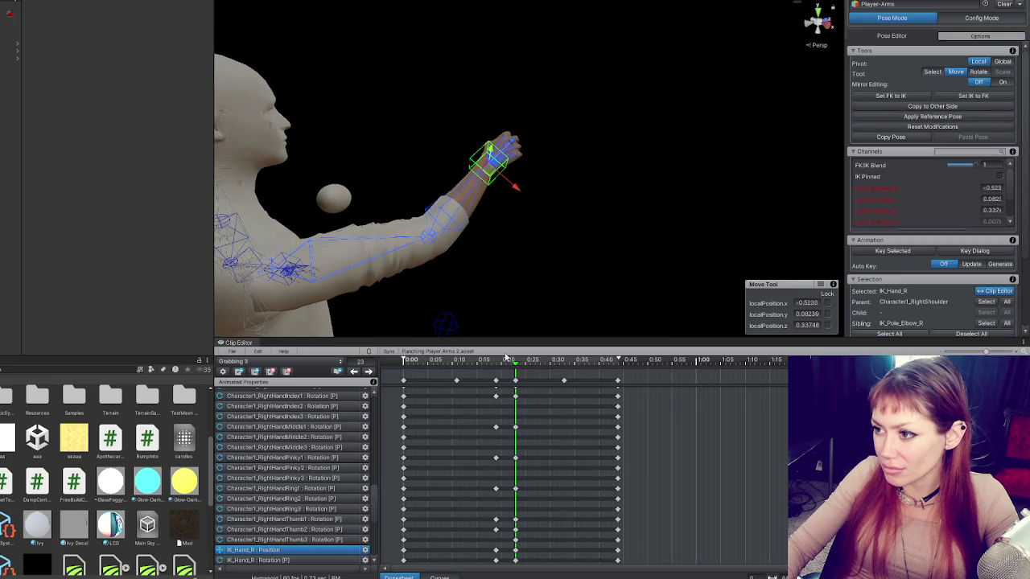
{"action": "left_click", "coordinate": [496, 360]}
{"action": "mouse_move", "coordinate": [509, 159]}
{"action": "left_mouse_down"}
{"action": "mouse_move", "coordinate": [538, 198]}
{"action": "mouse_move", "coordinate": [554, 182]}
{"action": "mouse_move", "coordinate": [524, 158]}
{"action": "left_mouse_up"}
Step: Extend the arm outward and rotate the hand at frame 19, then key the pose
{"action": "left_click", "coordinate": [529, 148]}
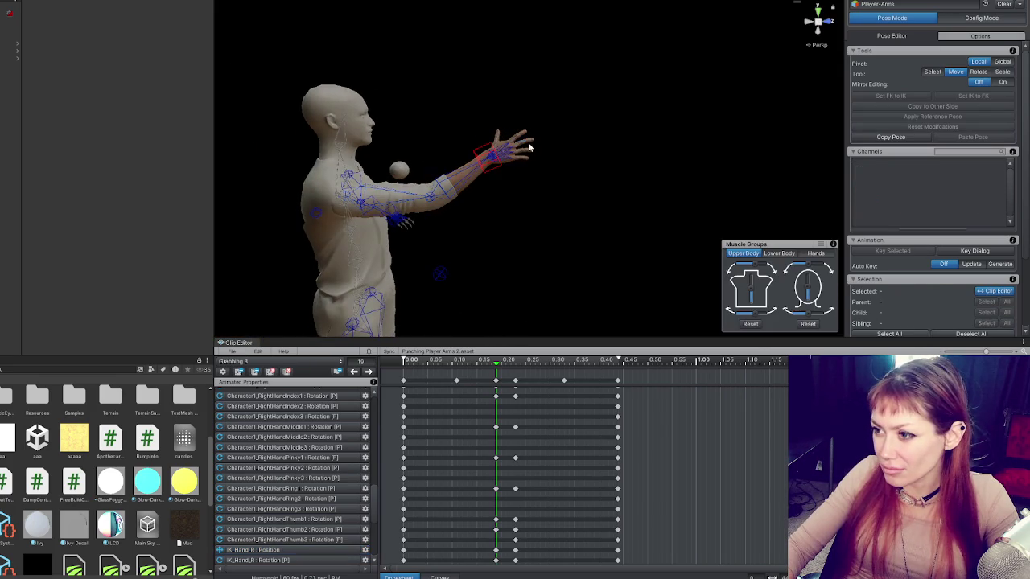
{"action": "left_click", "coordinate": [499, 166]}
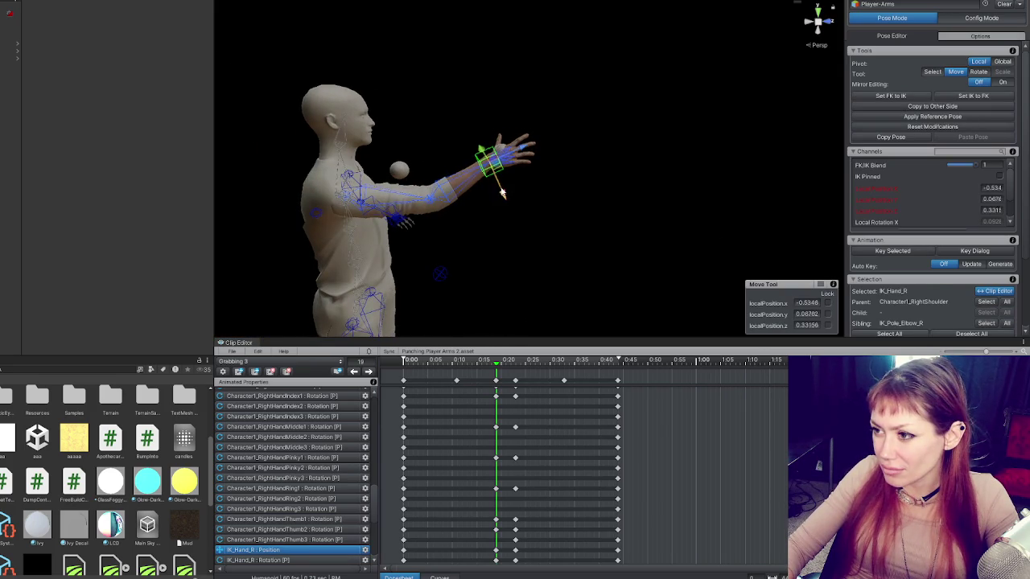
{"action": "mouse_move", "coordinate": [499, 186]}
{"action": "left_mouse_down"}
{"action": "mouse_move", "coordinate": [506, 190]}
{"action": "mouse_move", "coordinate": [504, 176]}
{"action": "mouse_move", "coordinate": [625, 200]}
{"action": "mouse_move", "coordinate": [666, 194]}
{"action": "left_mouse_up"}
{"action": "key", "text": "e"}
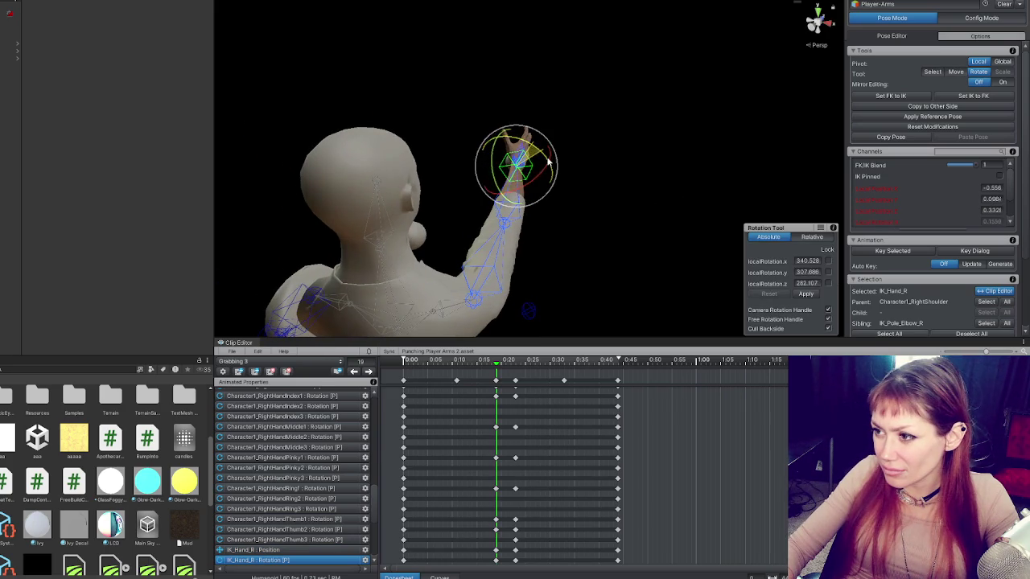
{"action": "left_click_drag", "start_coordinate": [518, 153], "coordinate": [538, 194]}
{"action": "key", "text": "w"}
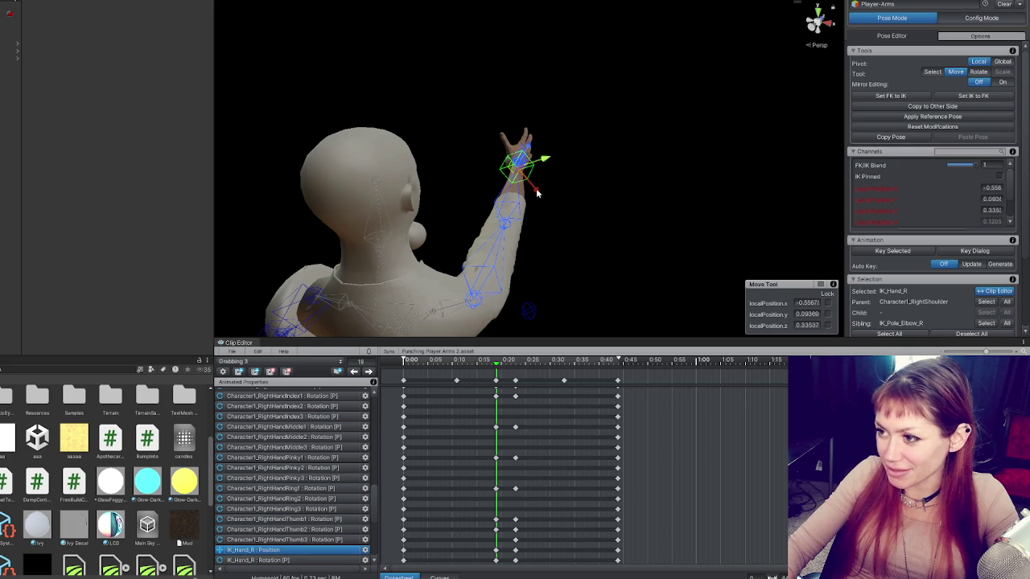
{"action": "key", "text": "k"}
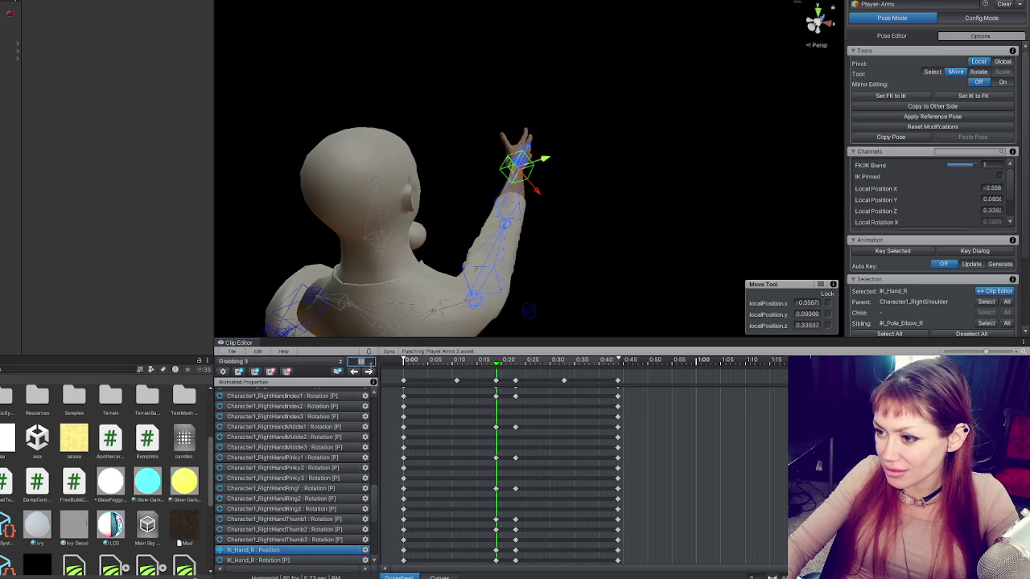
Step: At frame 23, move the right elbow pole target down and outward
{"action": "left_click", "coordinate": [370, 371]}
{"action": "left_click", "coordinate": [354, 371]}
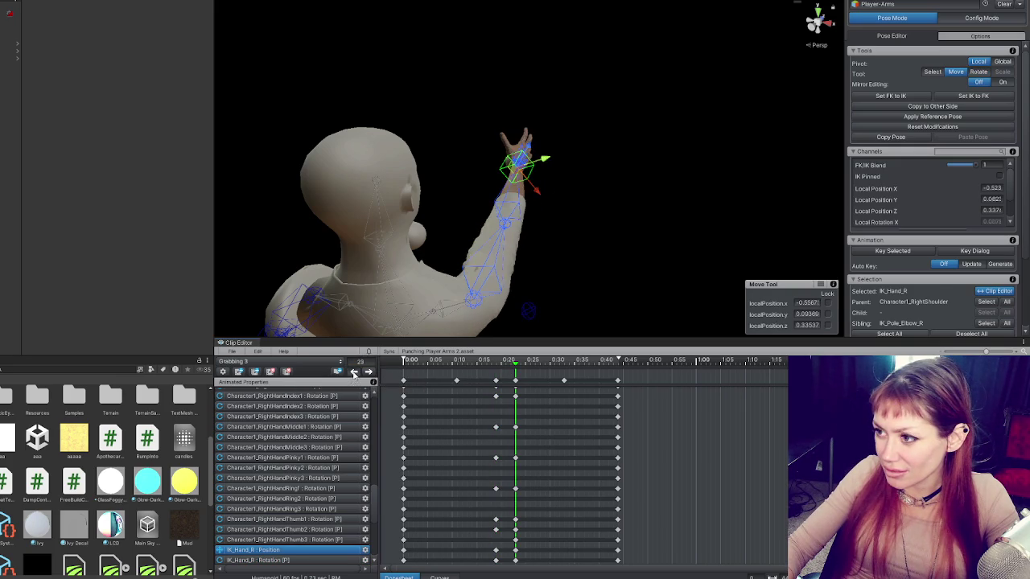
{"action": "left_click", "coordinate": [371, 371]}
{"action": "left_click", "coordinate": [556, 304]}
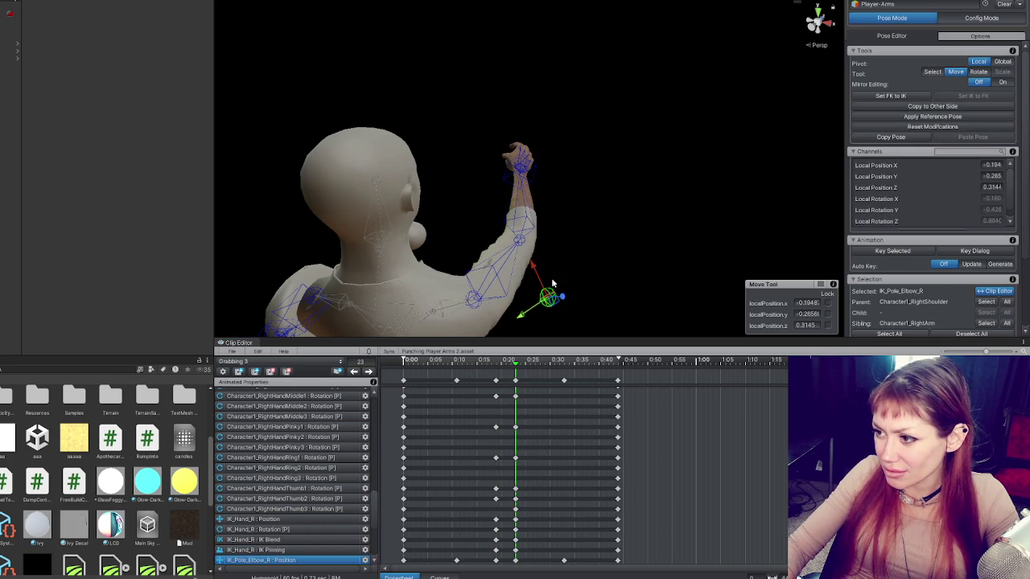
{"action": "mouse_move", "coordinate": [531, 269]}
{"action": "left_mouse_down"}
{"action": "mouse_move", "coordinate": [564, 301]}
{"action": "mouse_move", "coordinate": [552, 294]}
{"action": "mouse_move", "coordinate": [503, 316]}
{"action": "mouse_move", "coordinate": [538, 242]}
{"action": "left_mouse_up"}
Step: Step between frames 19 and 23, scrub the grab, and preview it in playback
{"action": "left_click", "coordinate": [522, 165]}
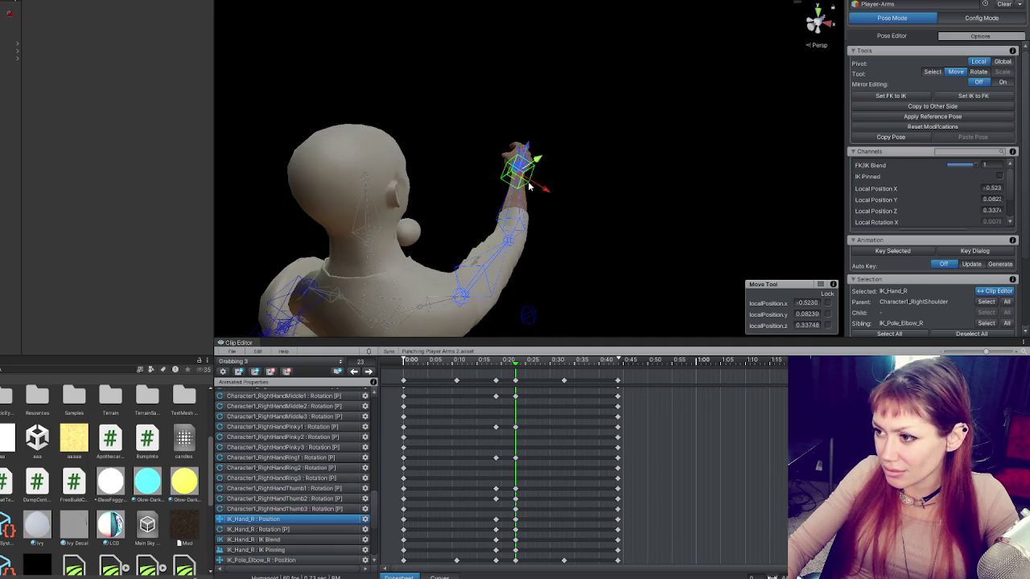
{"action": "left_click", "coordinate": [356, 372]}
{"action": "left_click", "coordinate": [369, 373]}
{"action": "left_click", "coordinate": [354, 372]}
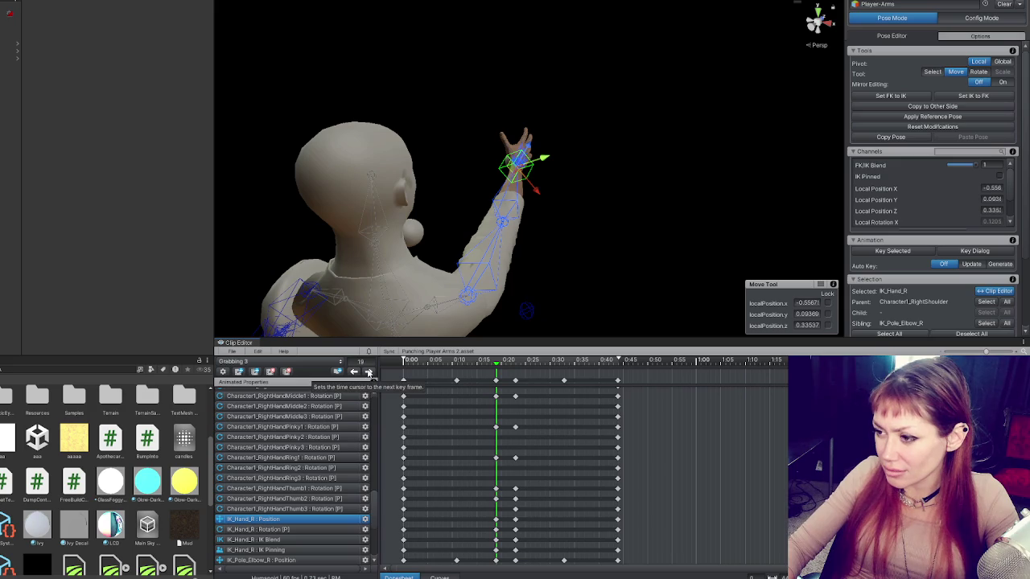
{"action": "left_click", "coordinate": [369, 373]}
{"action": "mouse_move", "coordinate": [428, 371]}
{"action": "left_mouse_down"}
{"action": "mouse_move", "coordinate": [554, 364]}
{"action": "mouse_move", "coordinate": [377, 361]}
{"action": "left_mouse_up"}
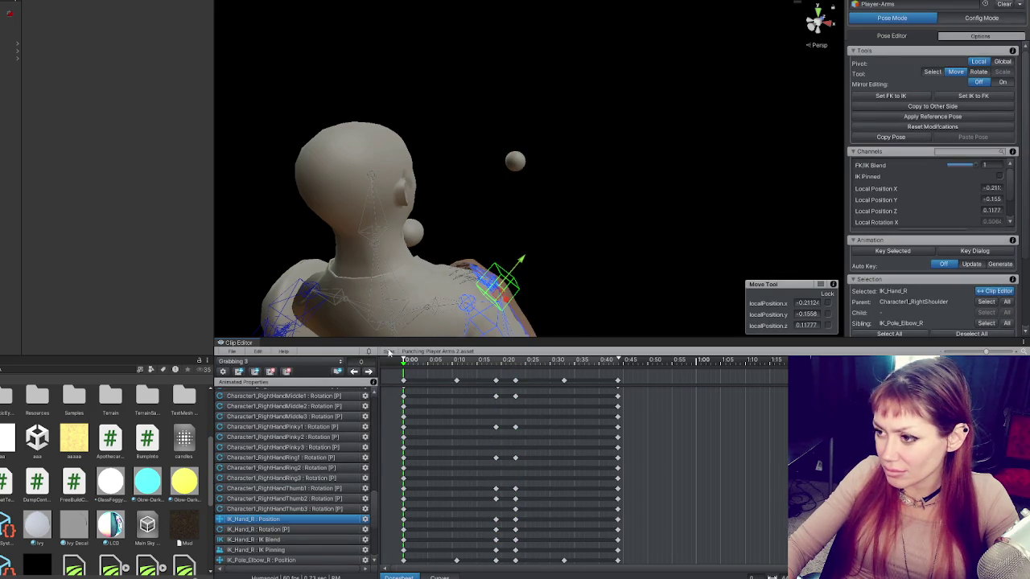
{"action": "scroll", "coordinate": [524, 232], "scroll_direction": "up", "scroll_amount": 5}
{"action": "key", "text": "space"}
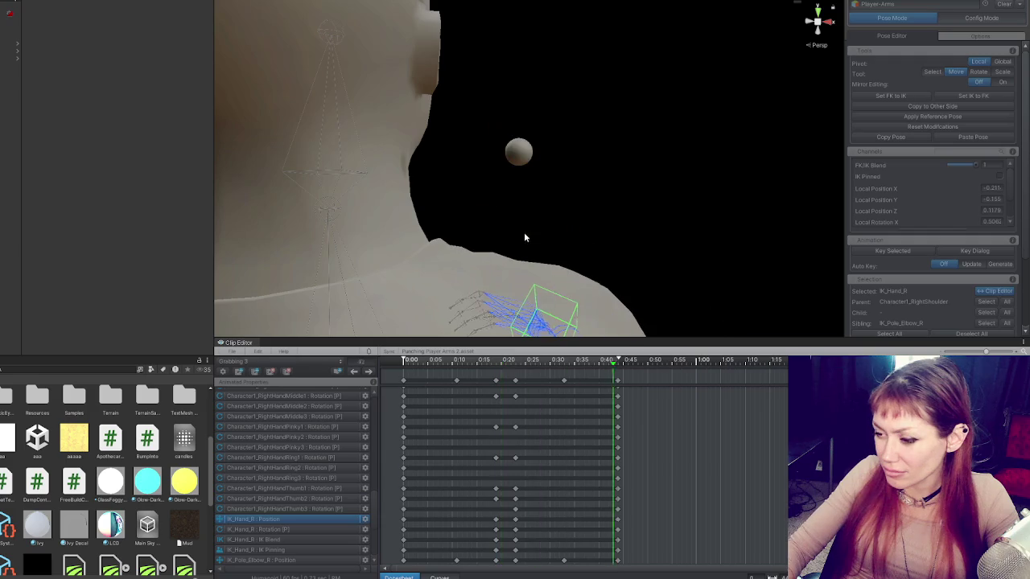
{"action": "key", "text": "space"}
Step: Export the Grabbing 3 clip as an animation via File > Export > Current Clip
{"action": "left_click", "coordinate": [232, 351]}
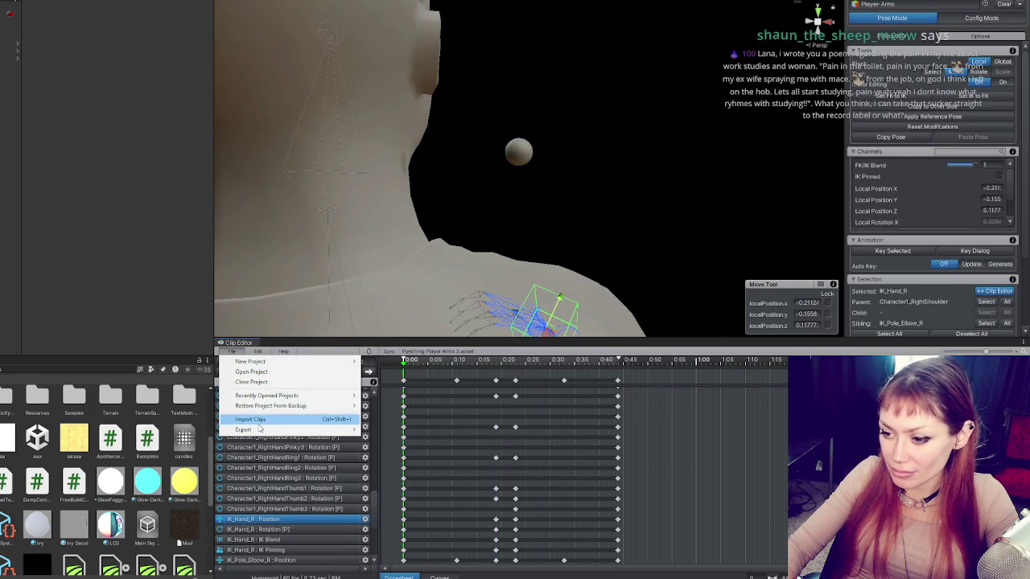
{"action": "mouse_move", "coordinate": [259, 429]}
{"action": "left_click", "coordinate": [386, 431]}
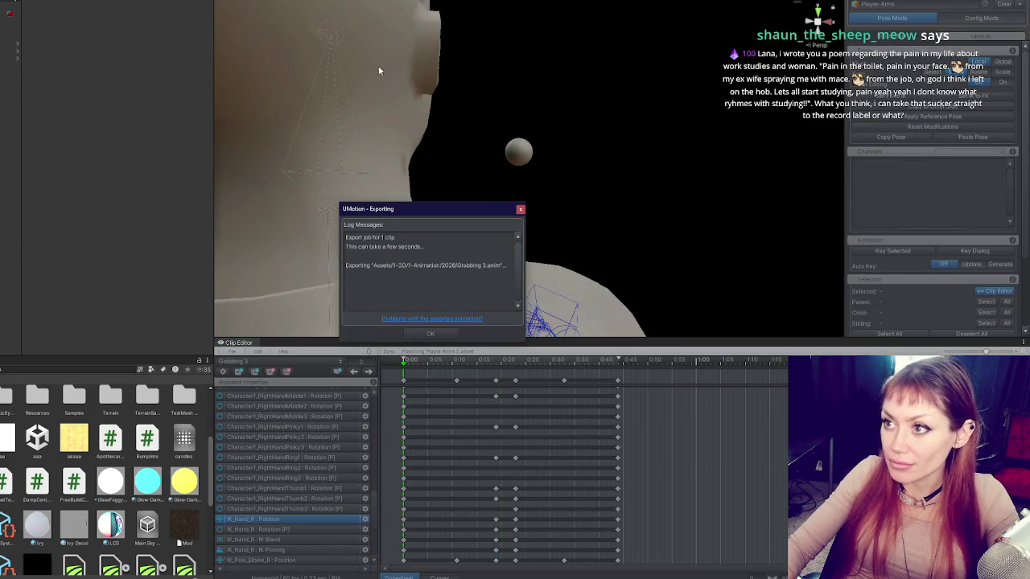
{"action": "left_click", "coordinate": [429, 333]}
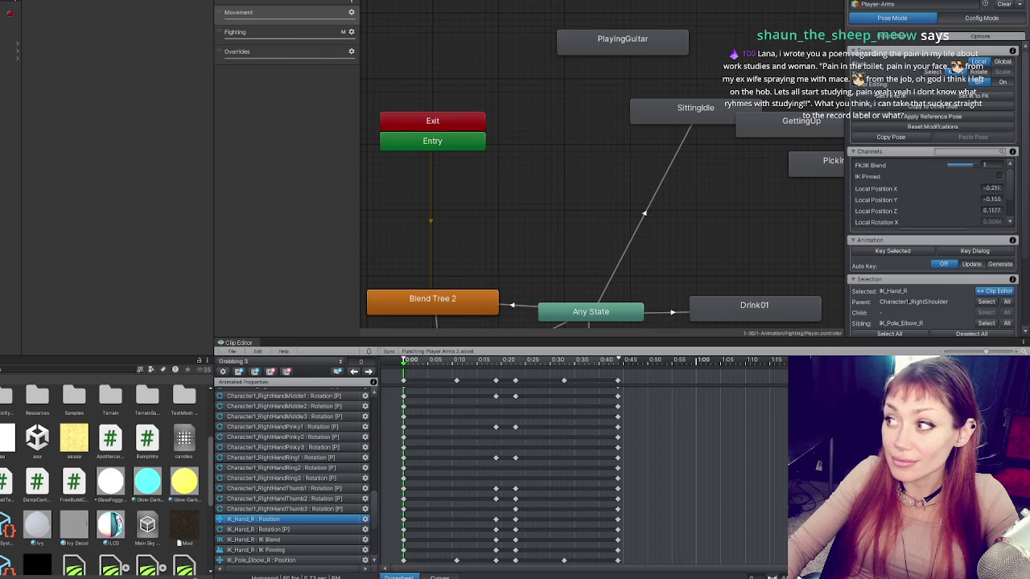
Step: On the Grabbing state's Grabbing 3 clip, tick Bake Into Pose for Root Rotation and Position XZ
{"action": "left_click", "coordinate": [152, 67]}
{"action": "left_click", "coordinate": [11, 88]}
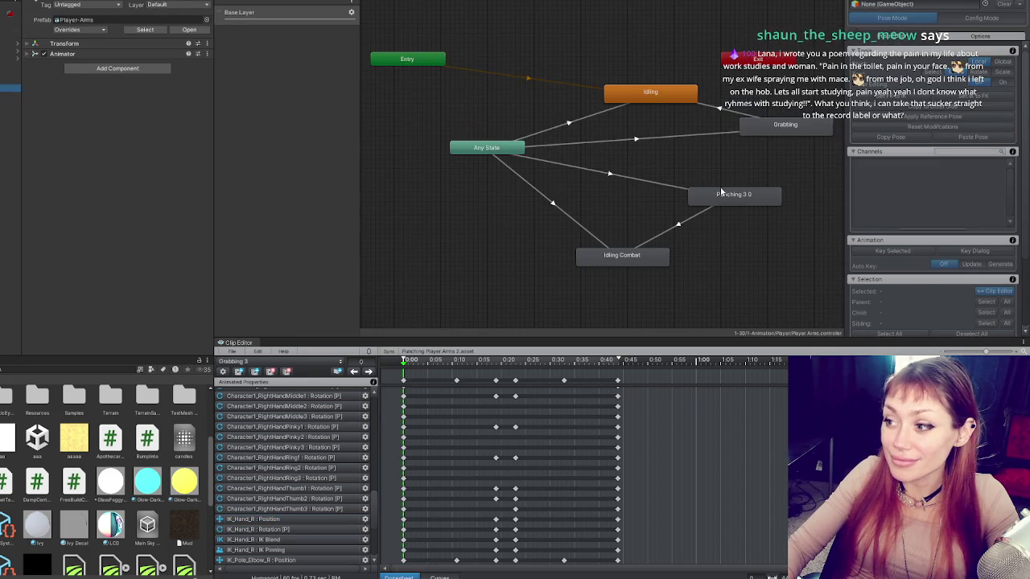
{"action": "left_click", "coordinate": [786, 125]}
{"action": "left_click", "coordinate": [151, 26]}
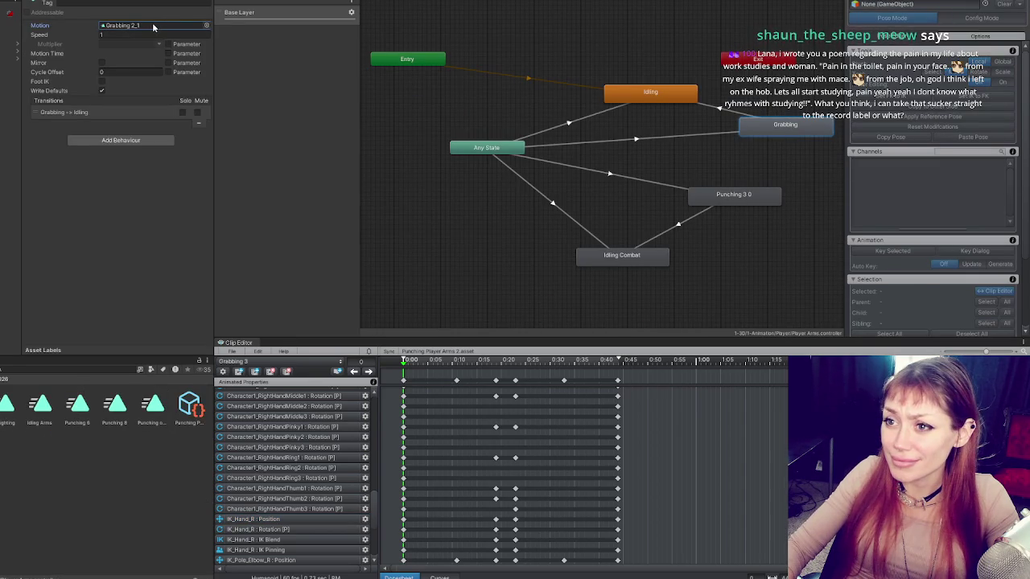
{"action": "double_click", "coordinate": [151, 26]}
{"action": "left_click", "coordinate": [102, 72]}
{"action": "left_click", "coordinate": [101, 153]}
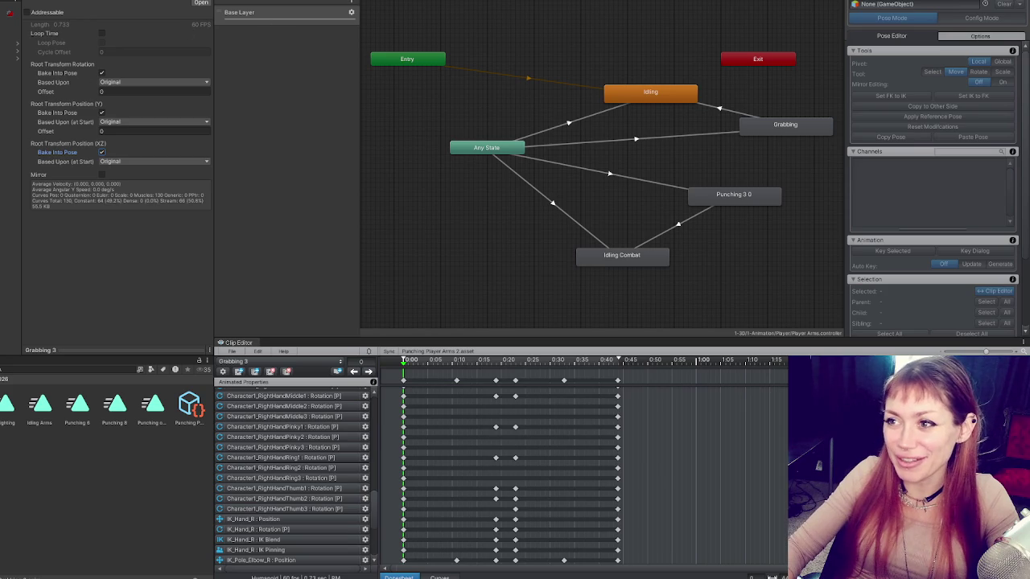
Step: Return to the 3D scene view of the character's head and show the scenes folder
{"action": "left_click", "coordinate": [318, 2]}
{"action": "scroll", "coordinate": [523, 102], "scroll_direction": "down", "scroll_amount": 5}
{"action": "scroll", "coordinate": [501, 115], "scroll_direction": "up", "scroll_amount": 6}
{"action": "scroll", "coordinate": [490, 139], "scroll_direction": "down", "scroll_amount": 3}
{"action": "scroll", "coordinate": [584, 138], "scroll_direction": "up", "scroll_amount": 4}
{"action": "mouse_move", "coordinate": [584, 138]}
{"action": "left_mouse_down"}
{"action": "mouse_move", "coordinate": [643, 129]}
{"action": "mouse_move", "coordinate": [538, 143]}
{"action": "mouse_move", "coordinate": [485, 177]}
{"action": "mouse_move", "coordinate": [475, 160]}
{"action": "mouse_move", "coordinate": [439, 173]}
{"action": "left_mouse_up"}
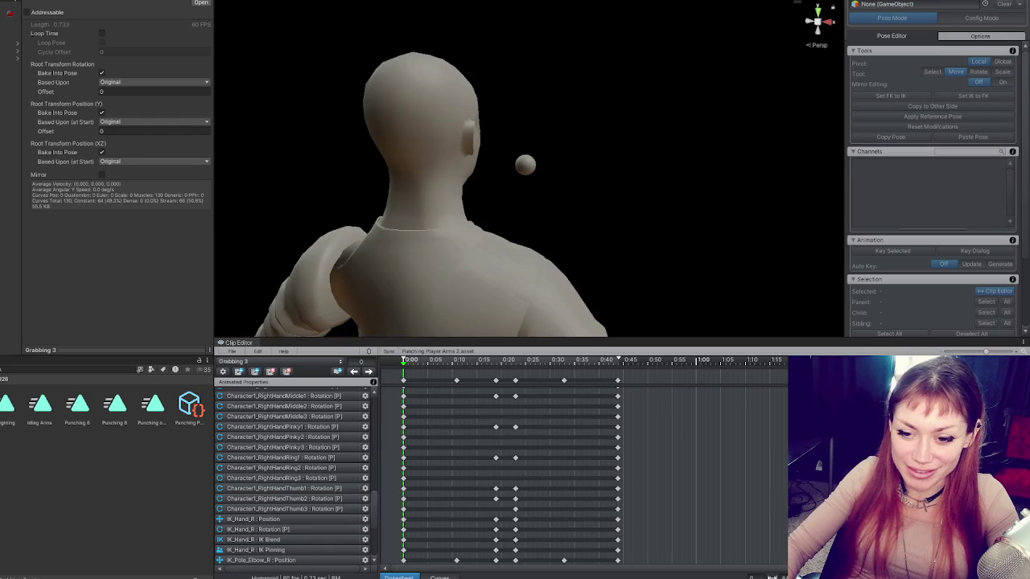
{"action": "scroll", "coordinate": [172, 561], "scroll_direction": "up", "scroll_amount": 5}
{"action": "left_click", "coordinate": [172, 560]}
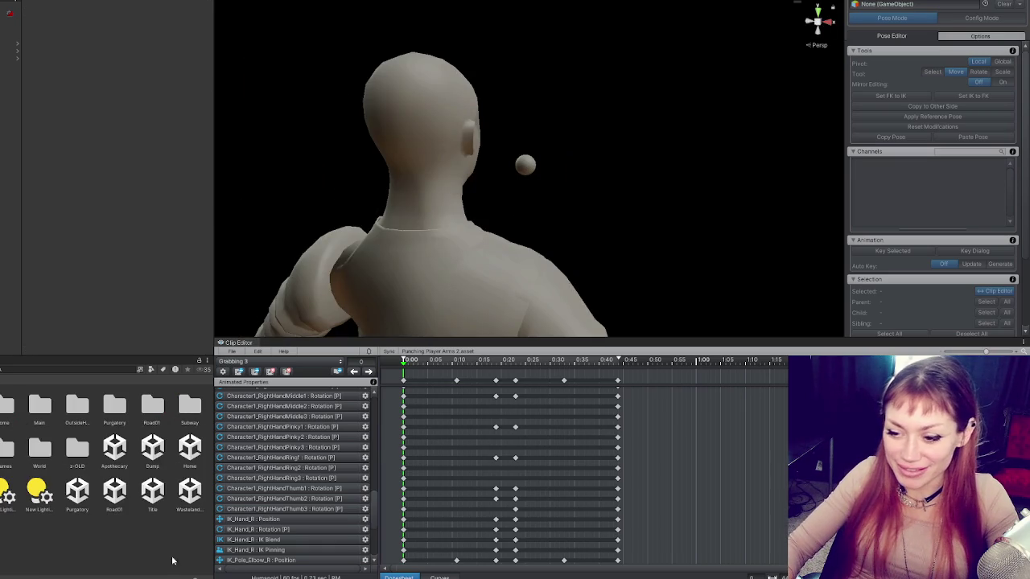
Step: Play the Title scene in dev mode, briefly opening and closing the pause menu
{"action": "left_click", "coordinate": [154, 492]}
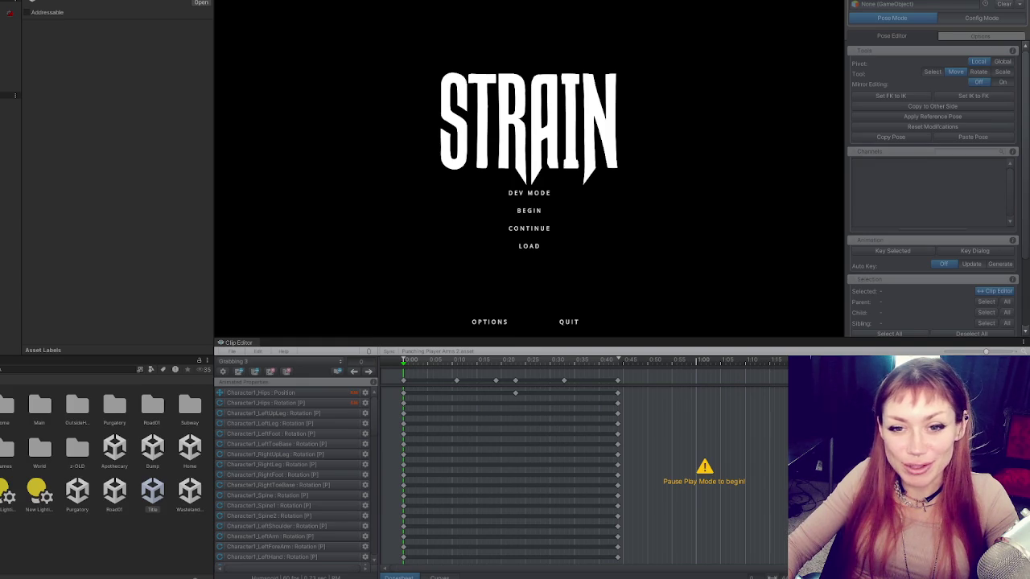
{"action": "left_click", "coordinate": [539, 197]}
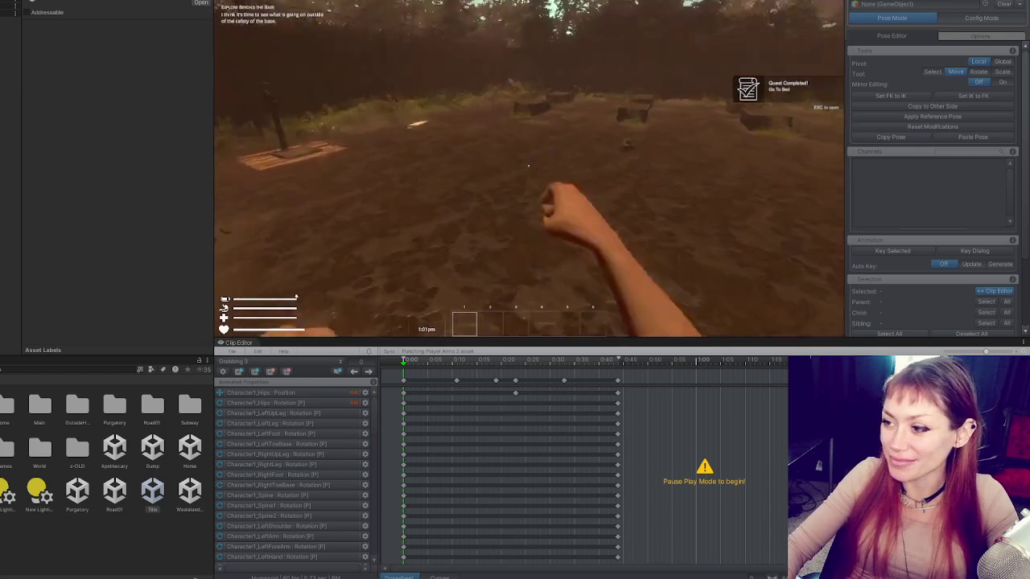
{"action": "key", "text": "Escape"}
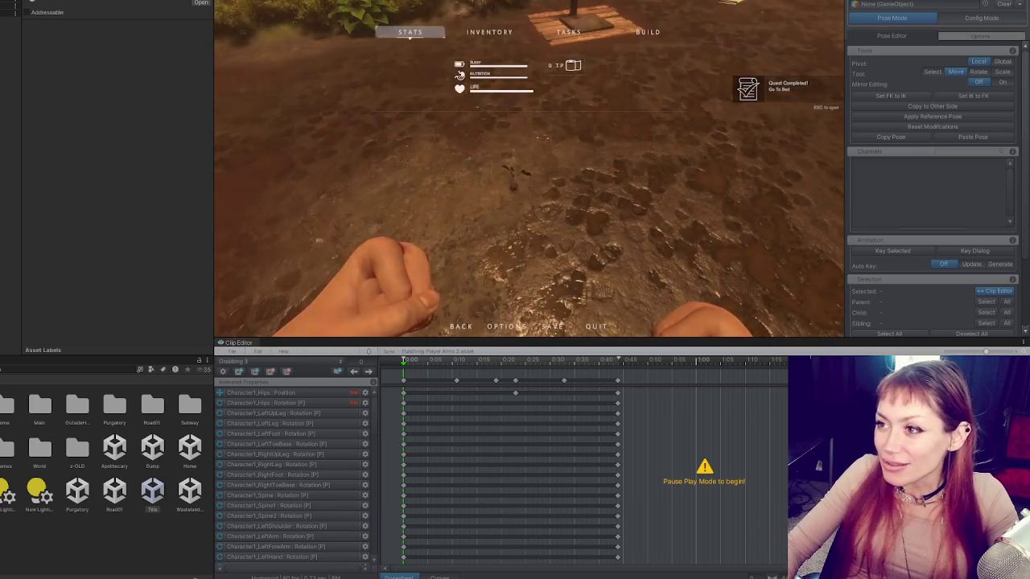
{"action": "key", "text": "Escape"}
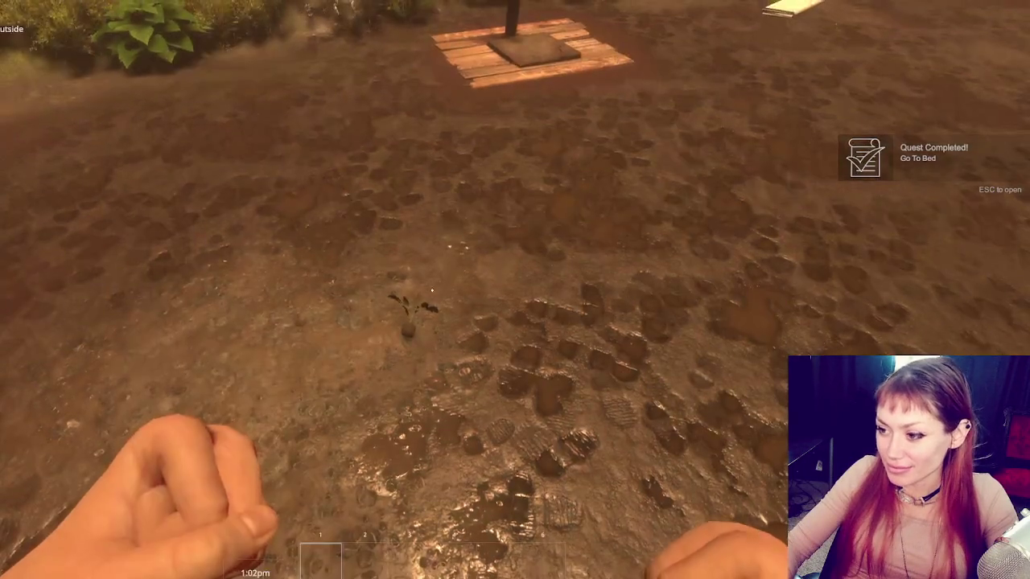
Step: Plant the tomato sapling, pick up the rock, paper and kettle, then pause
{"action": "key", "text": "e"}
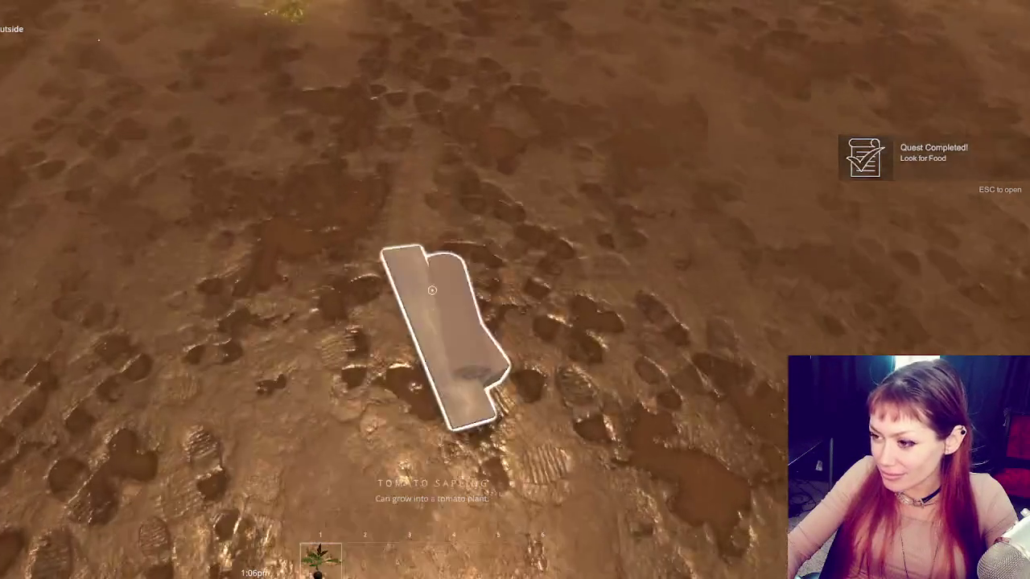
{"action": "left_click", "coordinate": [432, 290]}
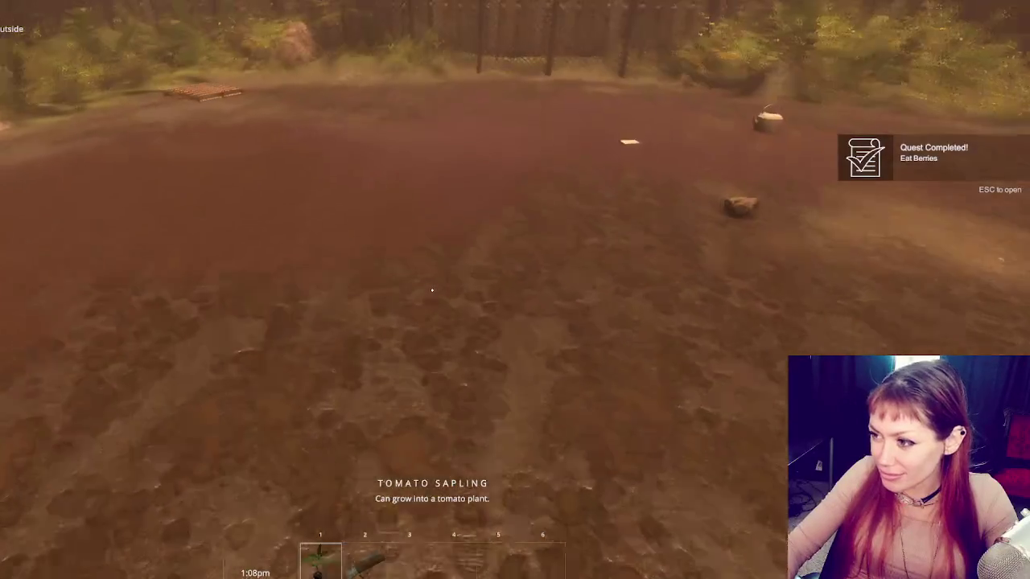
{"action": "key", "text": "e"}
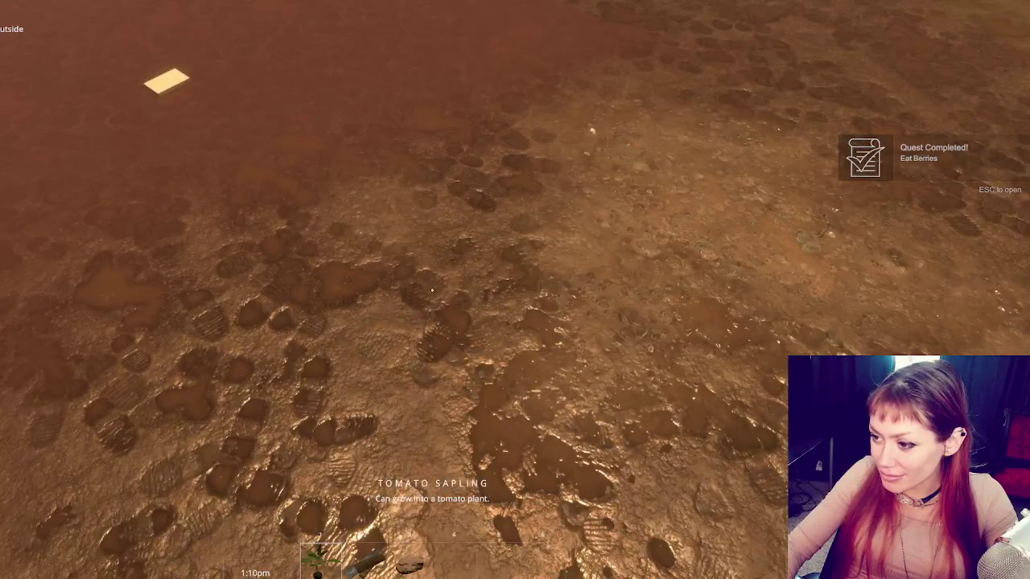
{"action": "key", "text": "e"}
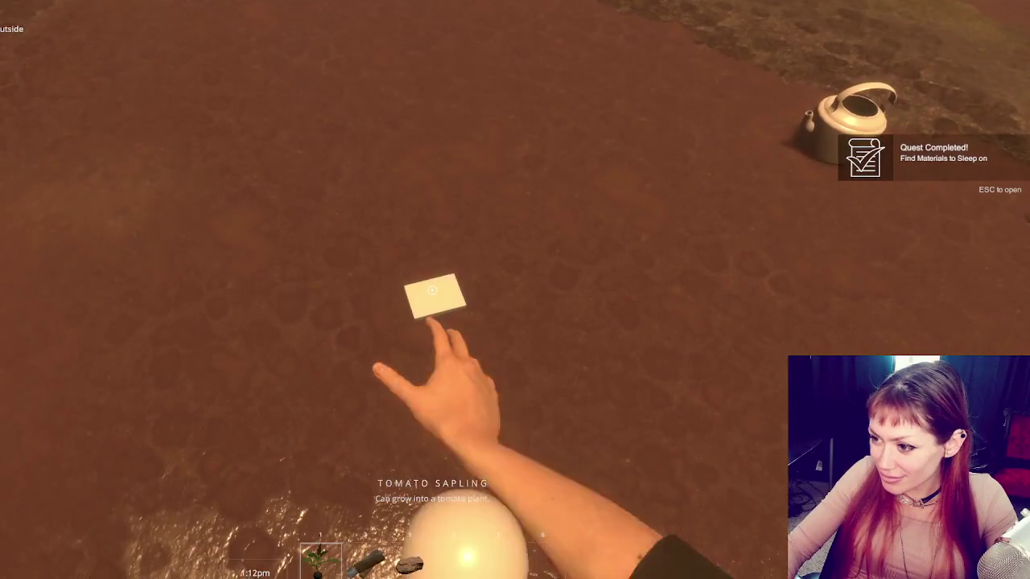
{"action": "key", "text": "e"}
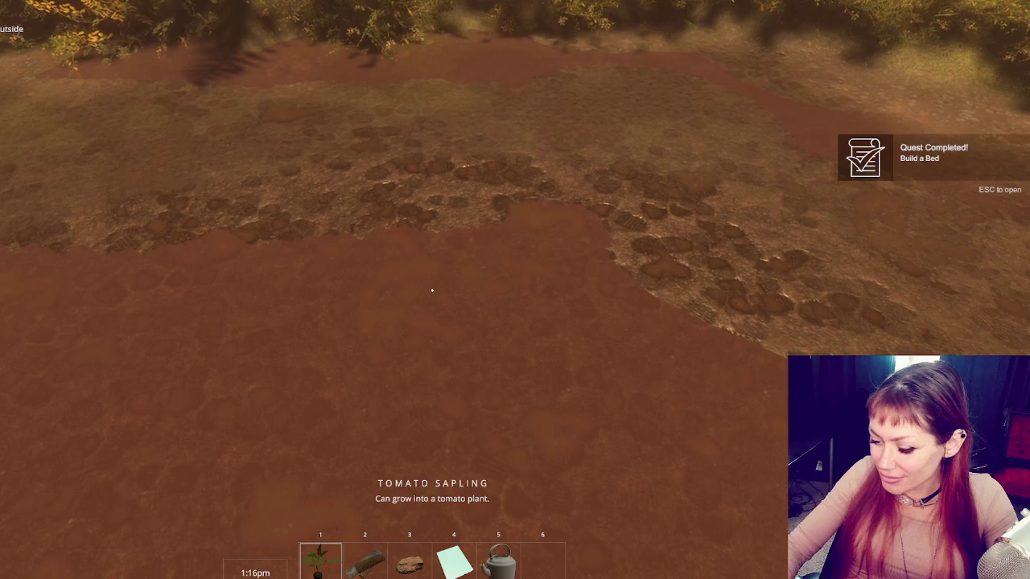
{"action": "key", "text": "Escape"}
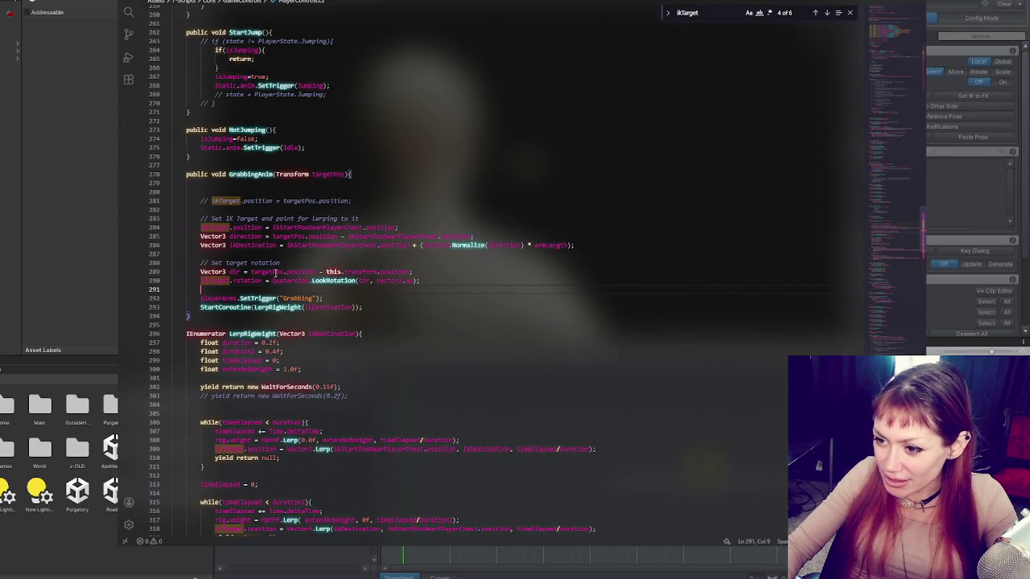
Step: Review the PlayerControls ikTarget fields and armLength value, then discard Title scene changes with Don't Save
{"action": "left_click", "coordinate": [899, 28]}
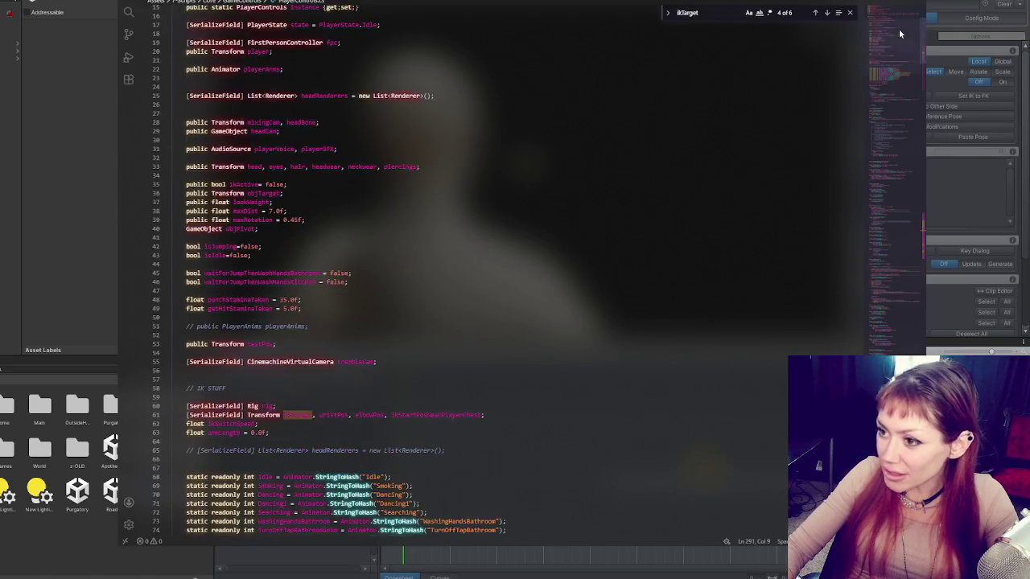
{"action": "left_click_drag", "start_coordinate": [258, 433], "coordinate": [262, 433]}
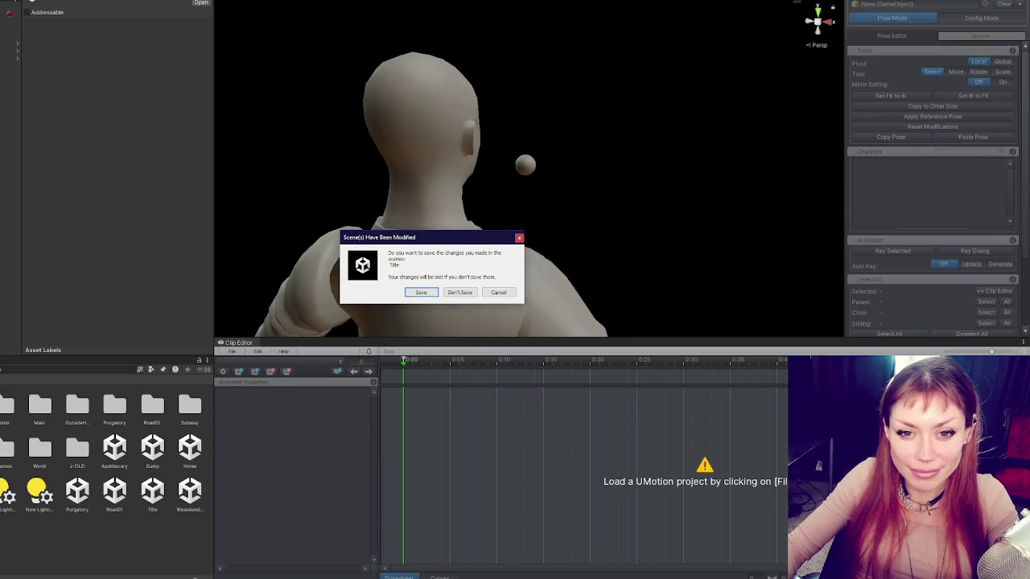
{"action": "left_click", "coordinate": [457, 293]}
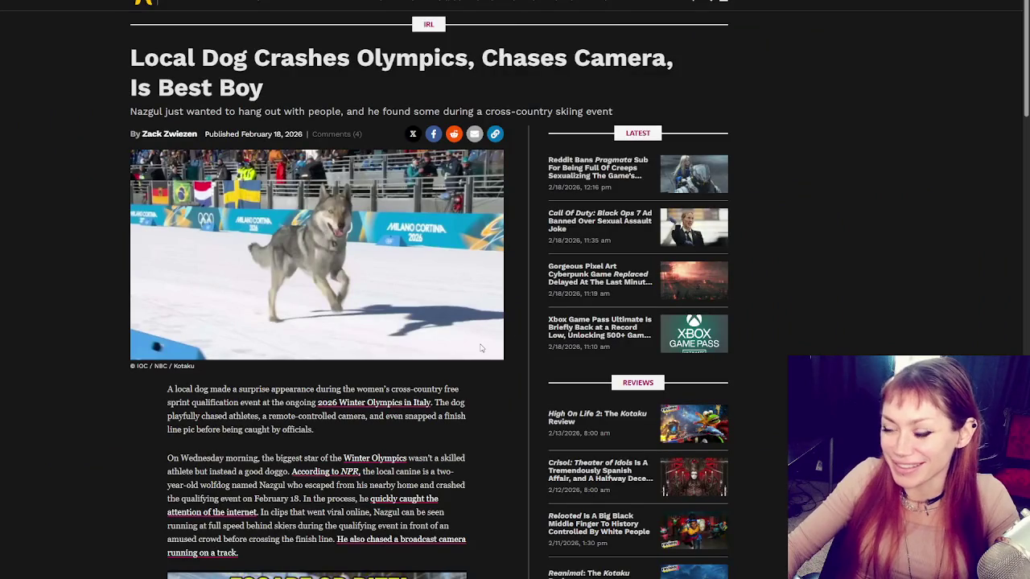
Step: Scroll through the Kotaku article about the dog crashing the Olympics and back up
{"action": "scroll", "coordinate": [513, 453], "scroll_direction": "down", "scroll_amount": 3}
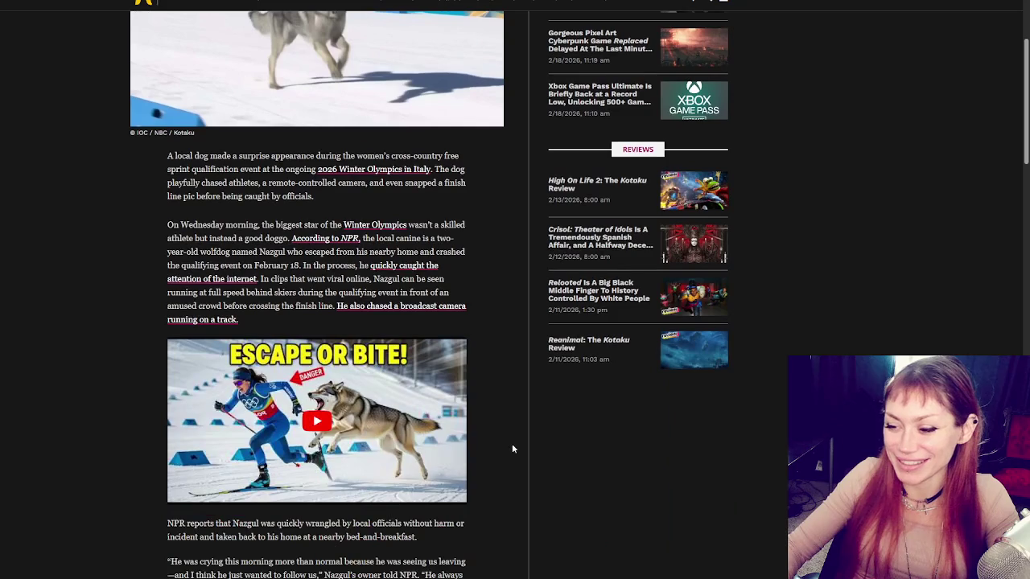
{"action": "scroll", "coordinate": [511, 443], "scroll_direction": "down", "scroll_amount": 5}
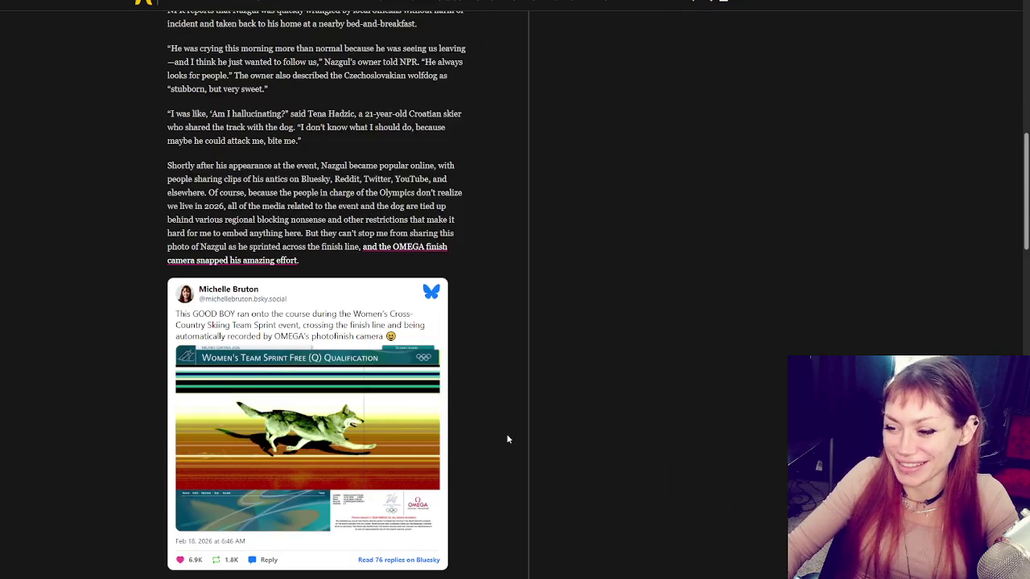
{"action": "scroll", "coordinate": [508, 440], "scroll_direction": "down", "scroll_amount": 8}
{"action": "scroll", "coordinate": [491, 393], "scroll_direction": "up", "scroll_amount": 15}
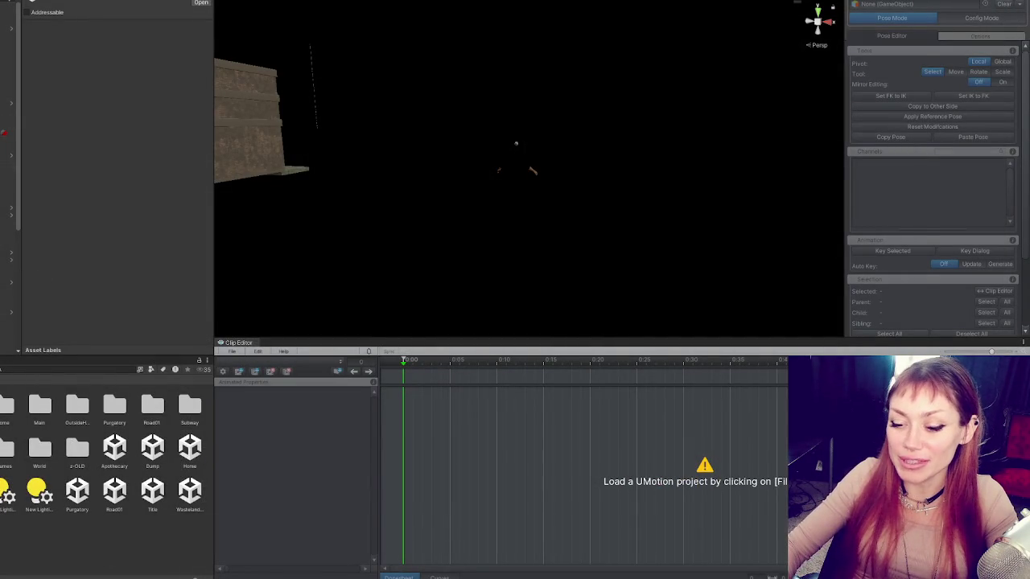
Step: Close the Paint stick-figure sketch, choosing Don't Save
{"action": "key", "text": "alt+Tab"}
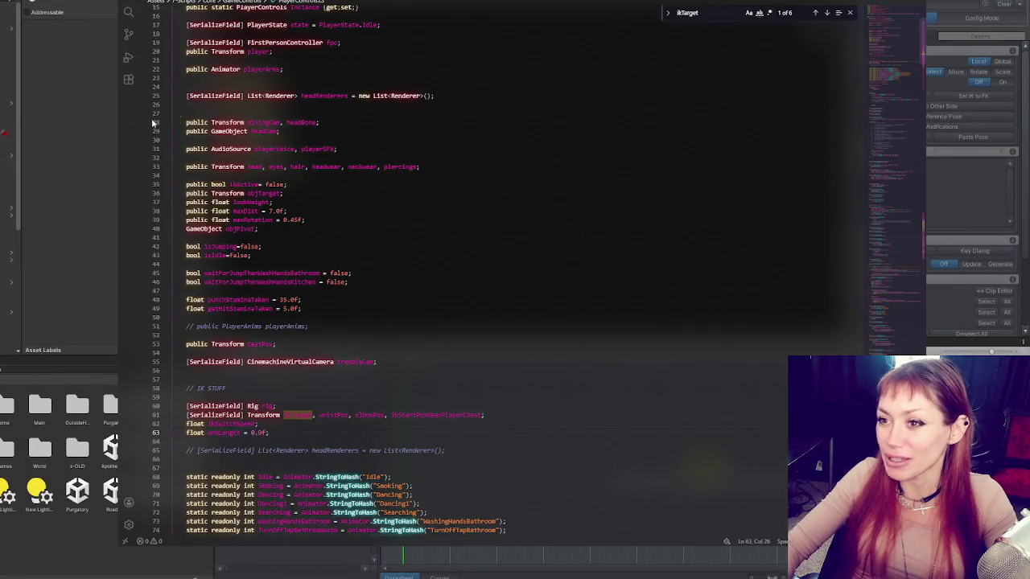
{"action": "left_click", "coordinate": [40, 128]}
{"action": "key", "text": "alt+Tab"}
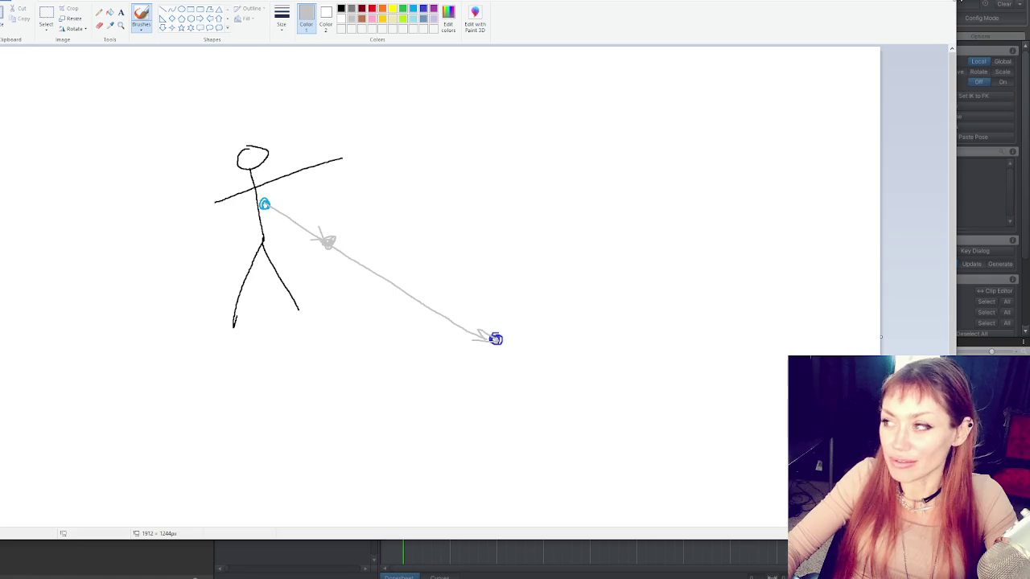
{"action": "left_click", "coordinate": [951, 4]}
{"action": "left_click", "coordinate": [486, 266]}
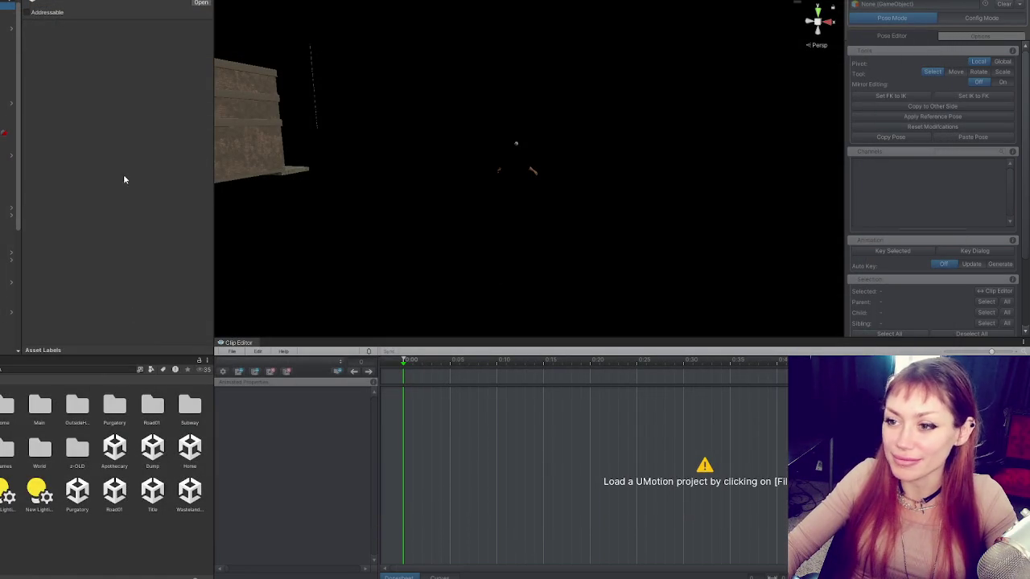
Step: Untick the small orange sphere's Mesh Renderer so it is no longer drawn
{"action": "scroll", "coordinate": [117, 156], "scroll_direction": "down", "scroll_amount": 10}
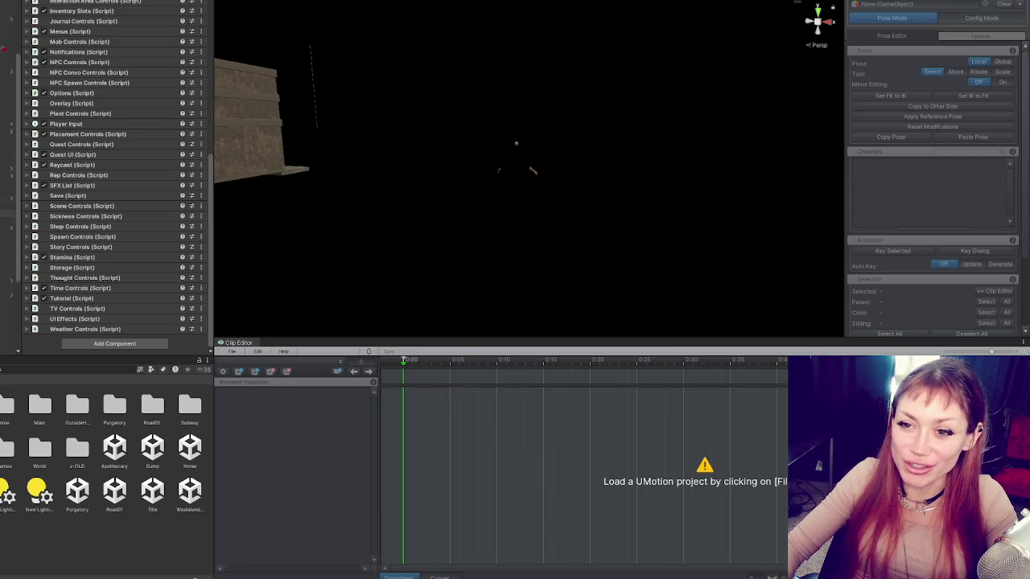
{"action": "left_click", "coordinate": [7, 126]}
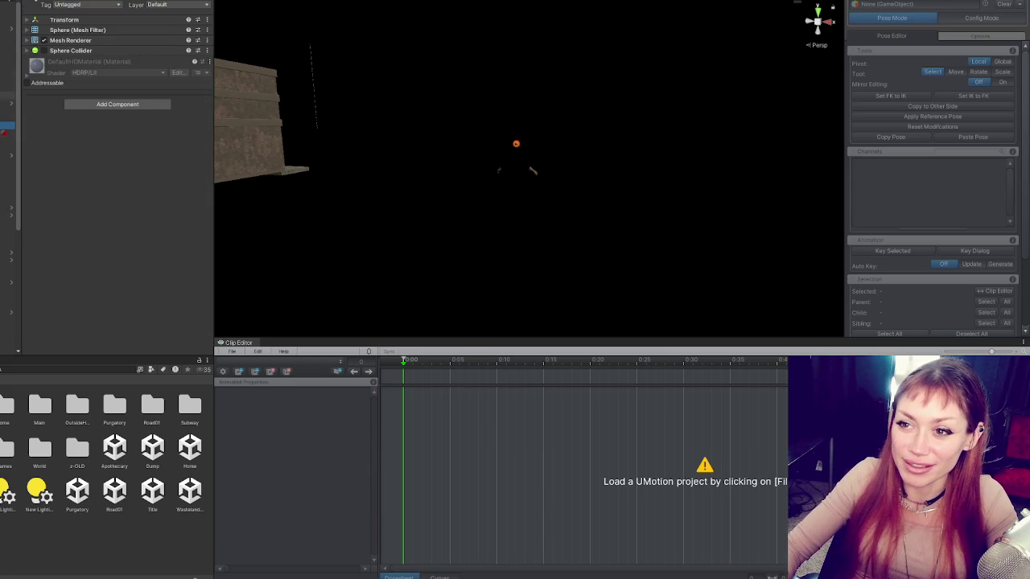
{"action": "left_click", "coordinate": [44, 40]}
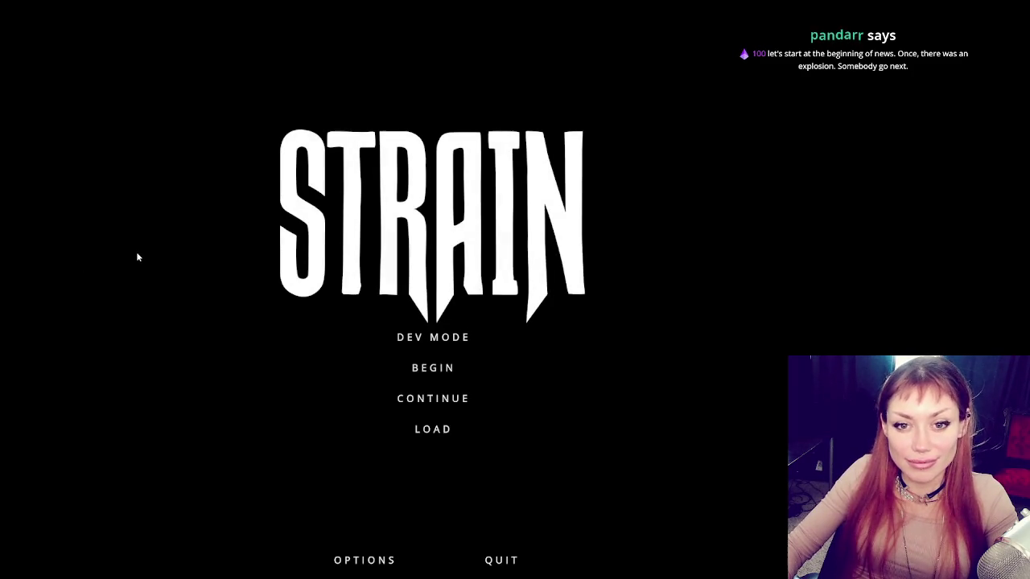
Step: Choose DEV MODE on the STRAIN title menu to bring up the loading screen
{"action": "left_click", "coordinate": [435, 337]}
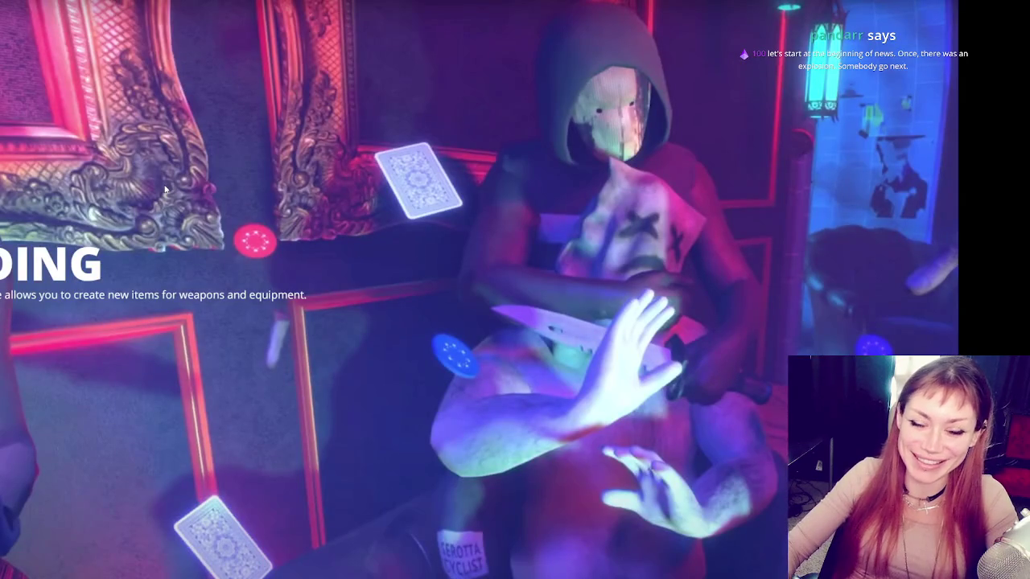
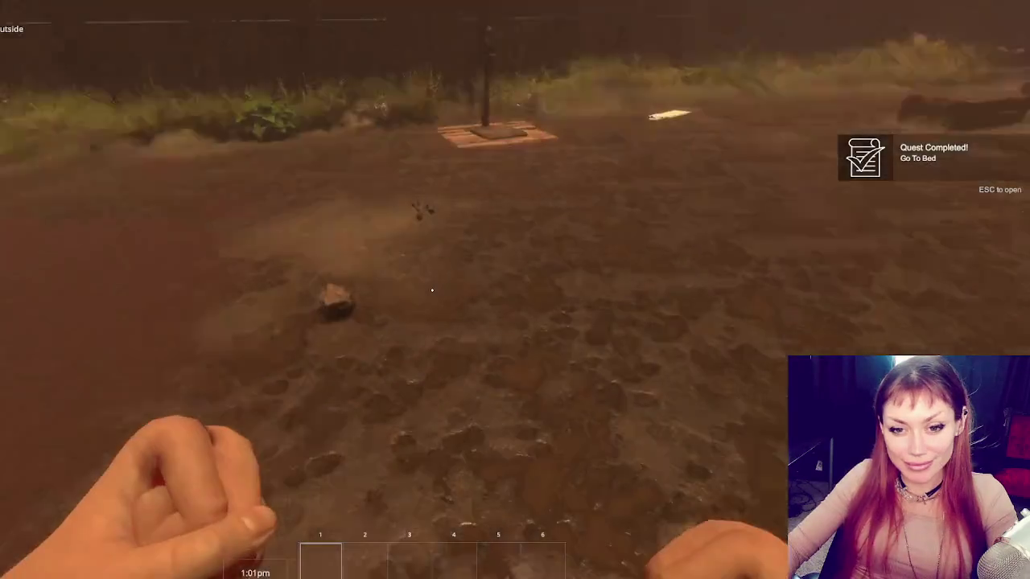
Step: Collect the stone, paper note, sapling and teapot into the hotbar, then pause the game
{"action": "left_click", "coordinate": [432, 290]}
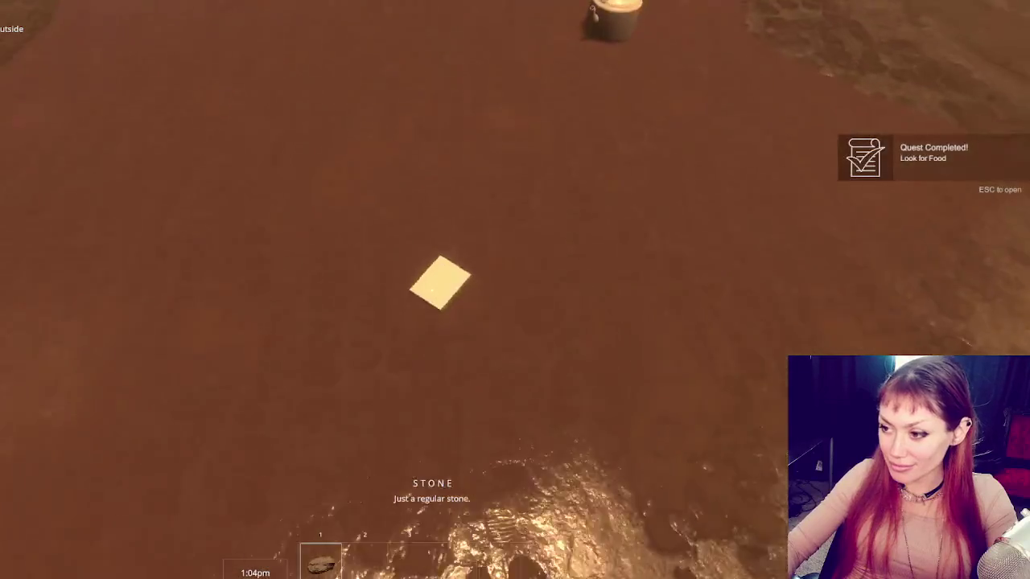
{"action": "left_click", "coordinate": [432, 290]}
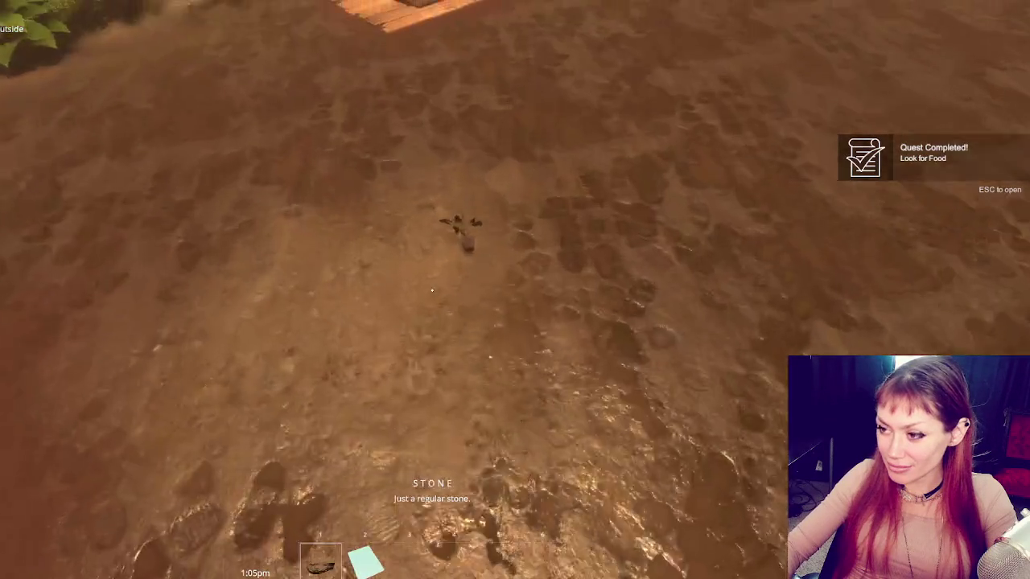
{"action": "left_click", "coordinate": [432, 291]}
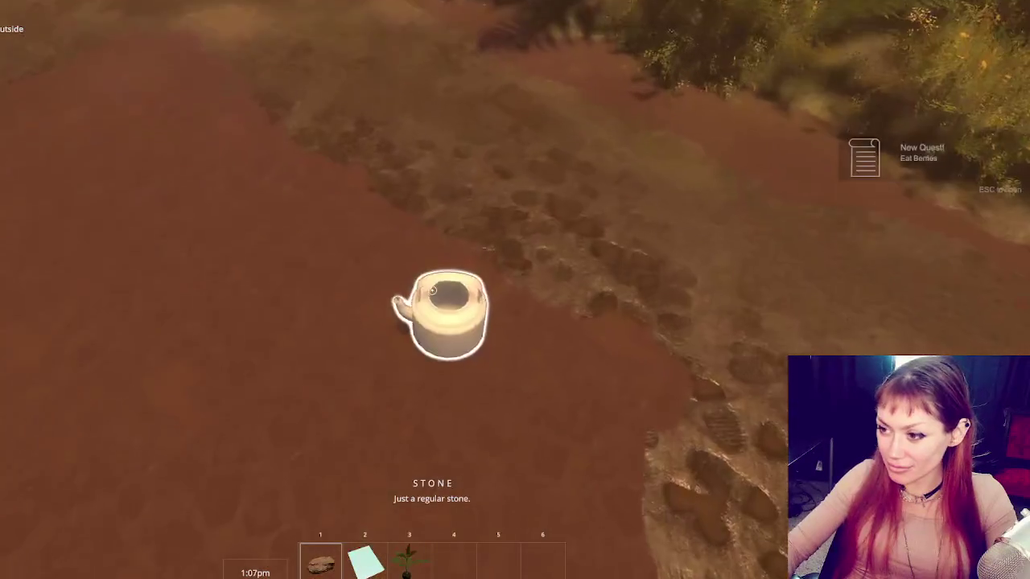
{"action": "left_click", "coordinate": [432, 290]}
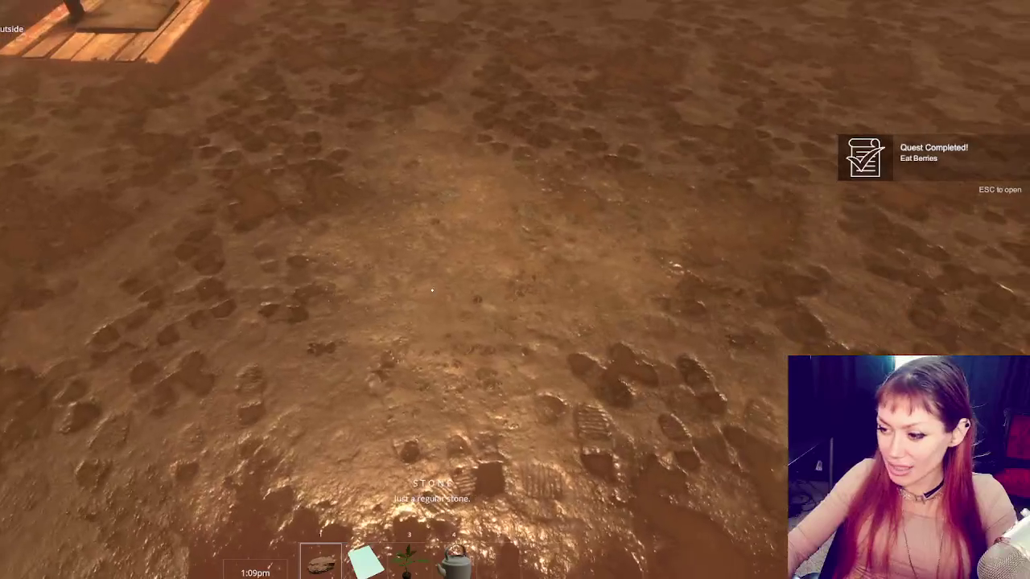
{"action": "key", "text": "Escape"}
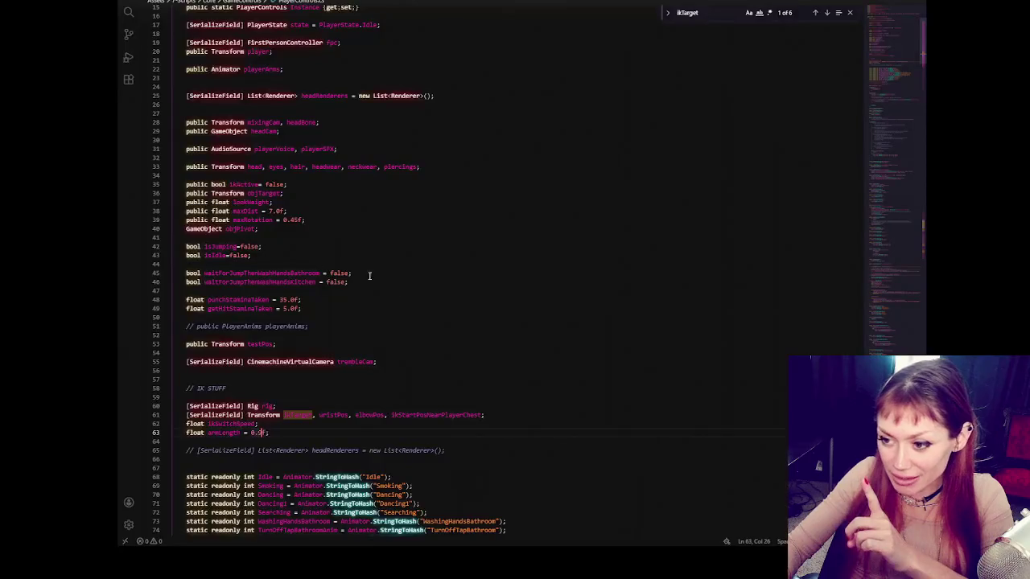
{"action": "scroll", "coordinate": [370, 276], "scroll_direction": "down", "scroll_amount": 20}
{"action": "scroll", "coordinate": [356, 302], "scroll_direction": "down", "scroll_amount": 12}
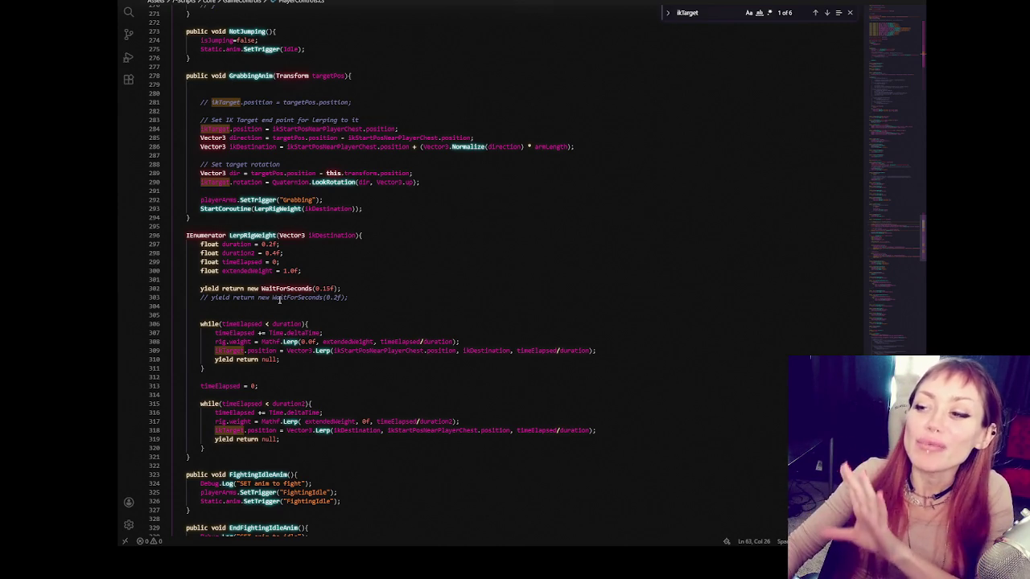
Step: Inspect the LerpRigWeight coroutine's commented-out wait line and extendedWeight lerp
{"action": "left_click", "coordinate": [389, 279]}
{"action": "scroll", "coordinate": [547, 375], "scroll_direction": "down", "scroll_amount": 3}
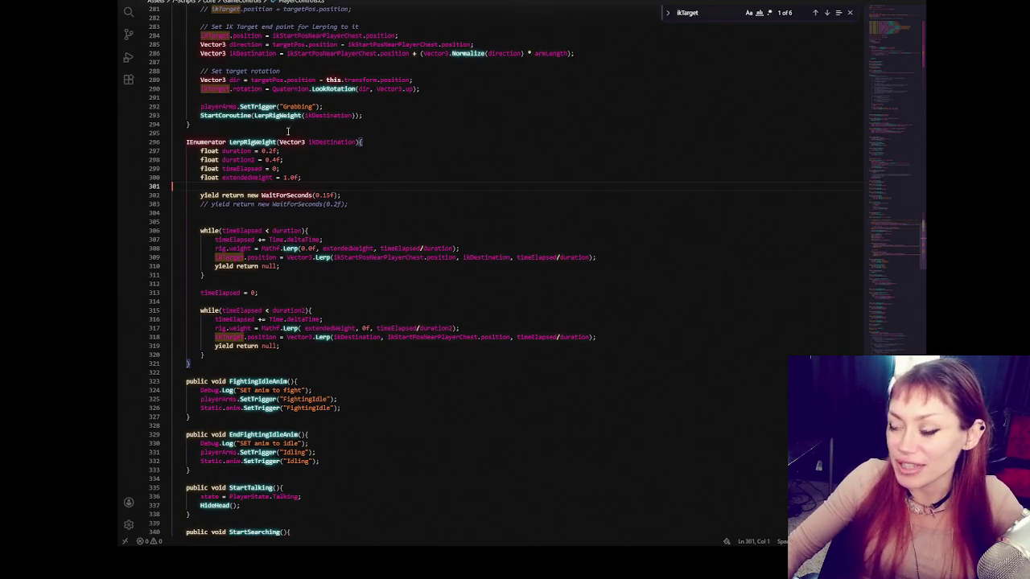
{"action": "left_click", "coordinate": [377, 205]}
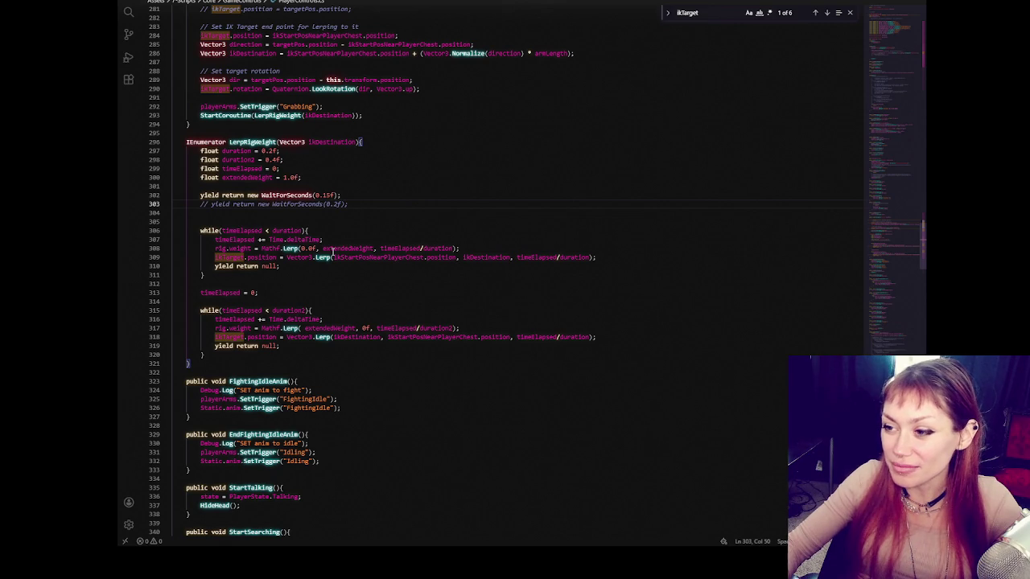
{"action": "left_click", "coordinate": [332, 251]}
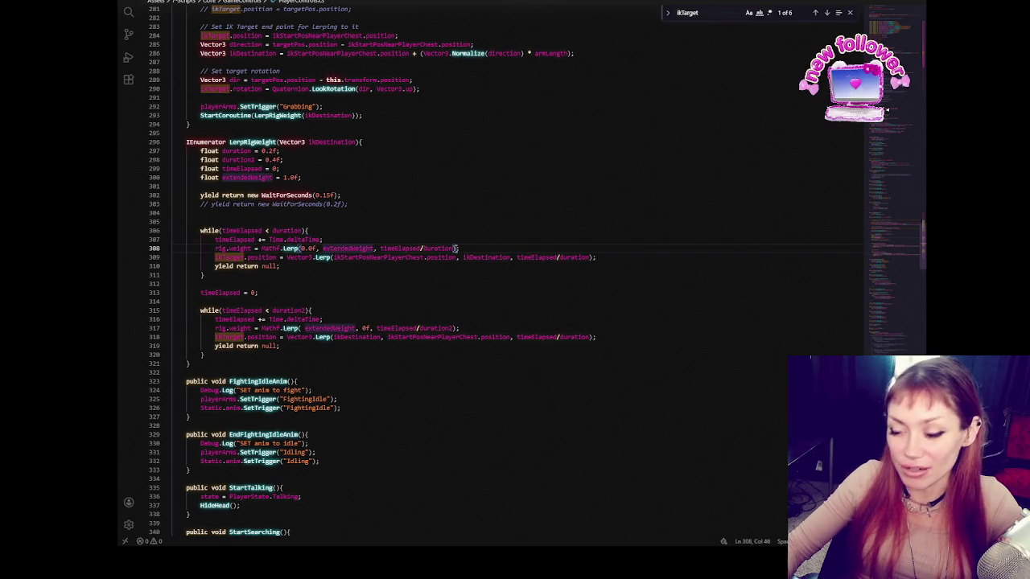
{"action": "left_click", "coordinate": [317, 187]}
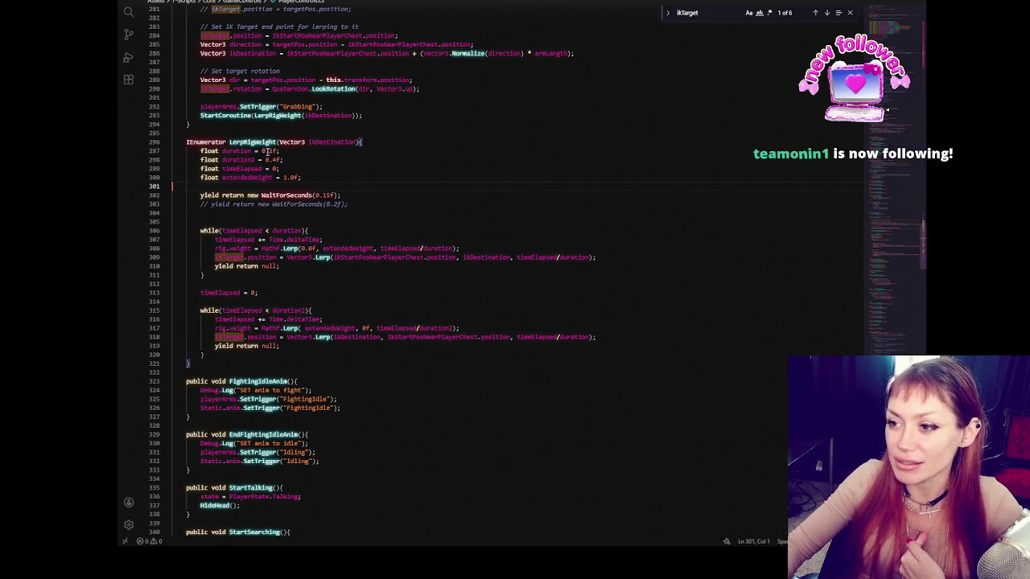
Step: Set the first duration to 1f and the wait delay from 0.15f to 0.14f, then return to Unity
{"action": "left_click", "coordinate": [321, 150]}
{"action": "key", "text": "BackSpace"}
{"action": "key", "text": "BackSpace"}
{"action": "key", "text": "BackSpace"}
{"action": "type", "text": "2f;"}
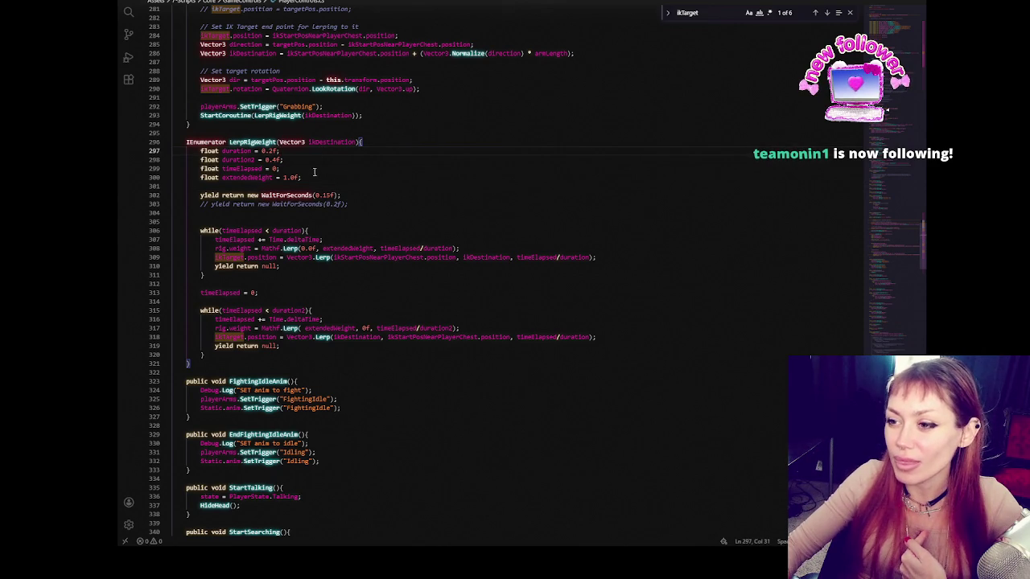
{"action": "double_click", "coordinate": [268, 150]}
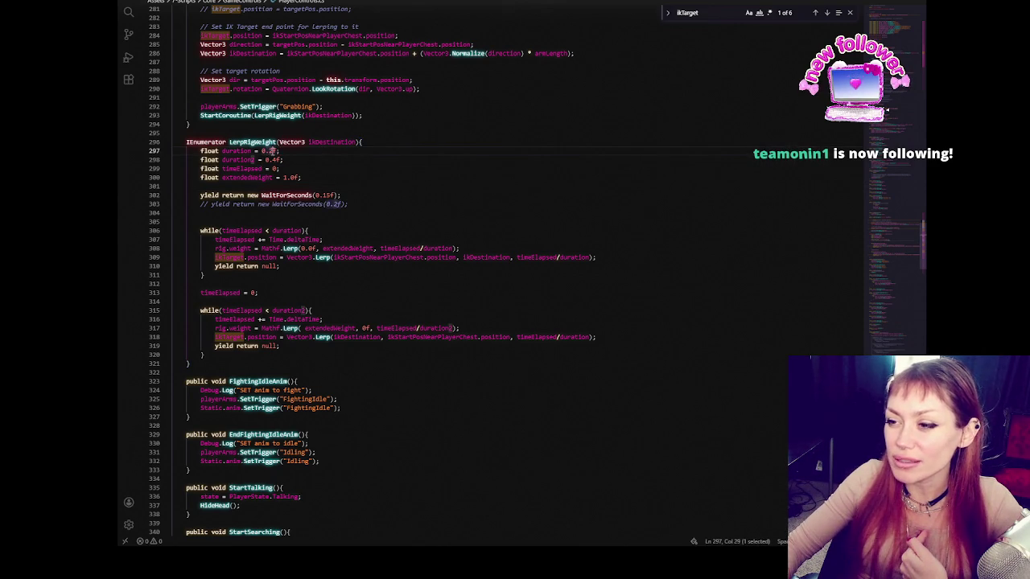
{"action": "type", "text": "1f"}
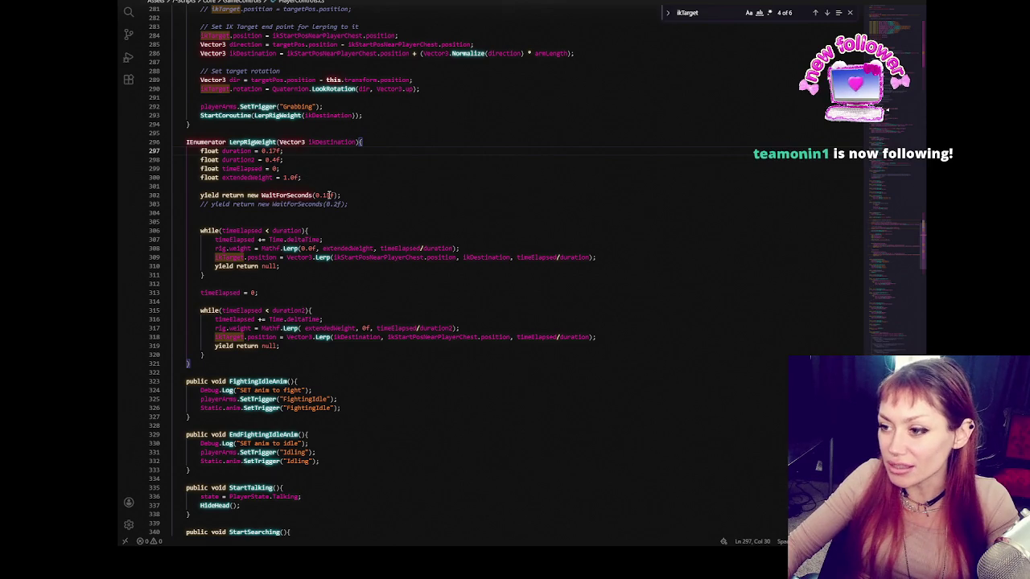
{"action": "left_click", "coordinate": [328, 194]}
{"action": "key", "text": "BackSpace"}
{"action": "type", "text": "4"}
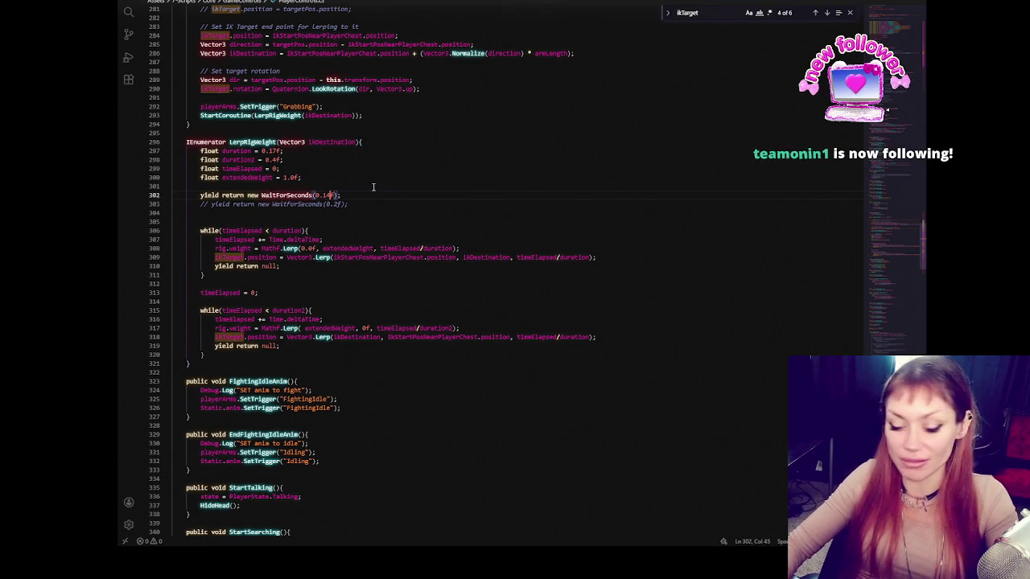
{"action": "key", "text": "alt+Tab"}
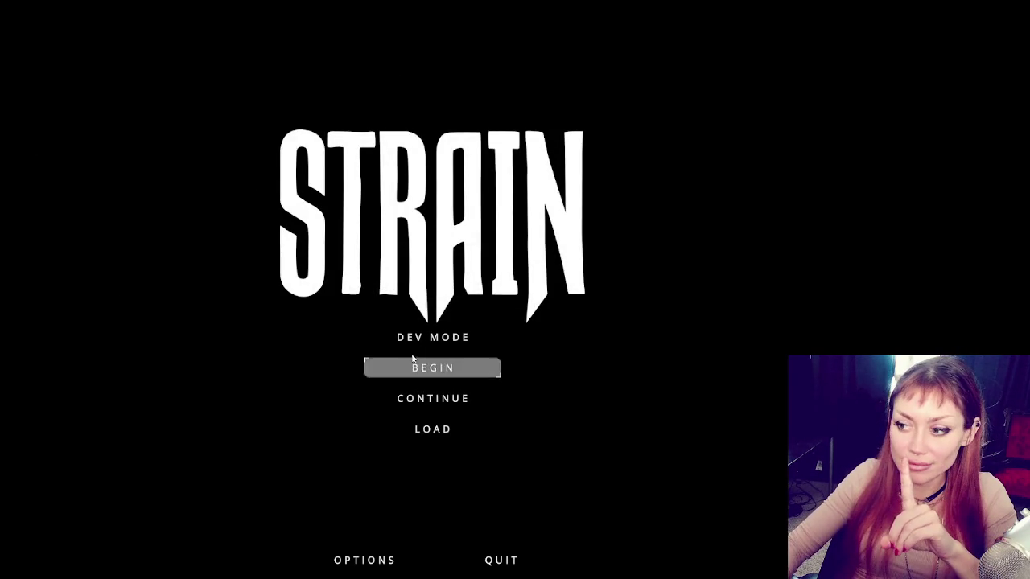
Step: Launch the game in DEV MODE from the Strain title menu
{"action": "left_click", "coordinate": [424, 339]}
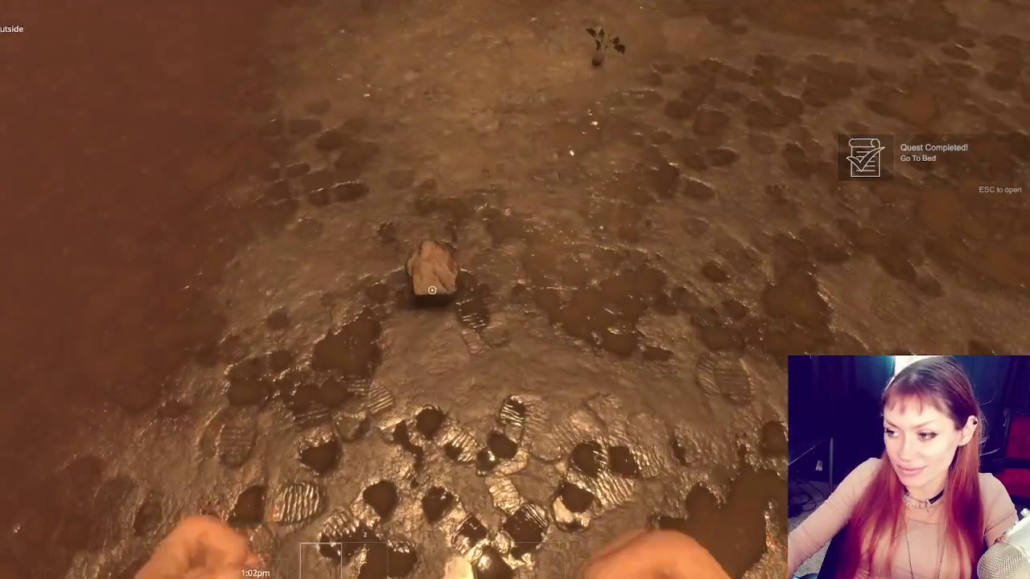
Step: Pick up the stone, plant, kettle and note, drop them with Q, then regrab the kettle, stone and sapling
{"action": "left_click", "coordinate": [432, 291]}
{"action": "left_click", "coordinate": [432, 291]}
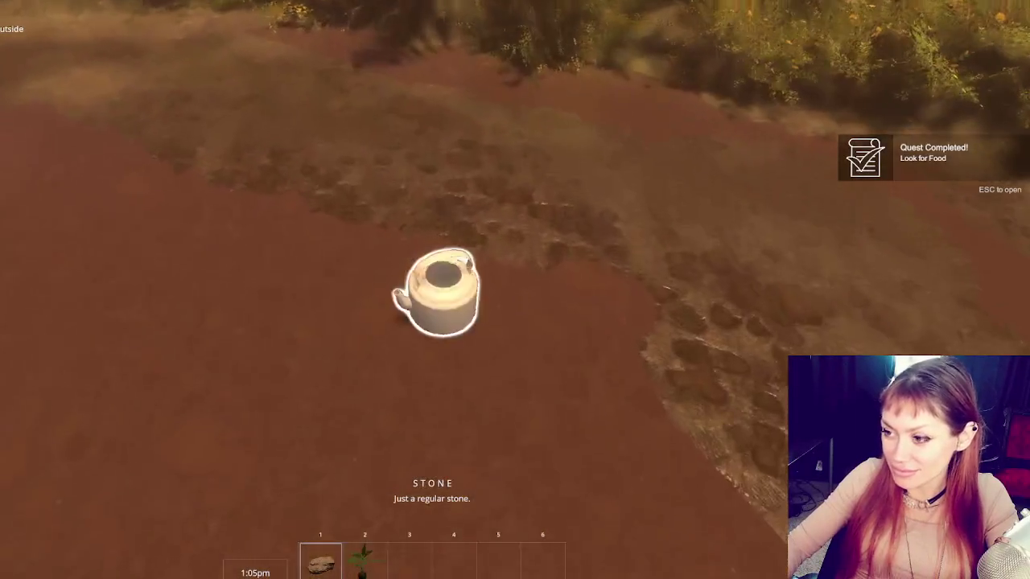
{"action": "left_click", "coordinate": [432, 291]}
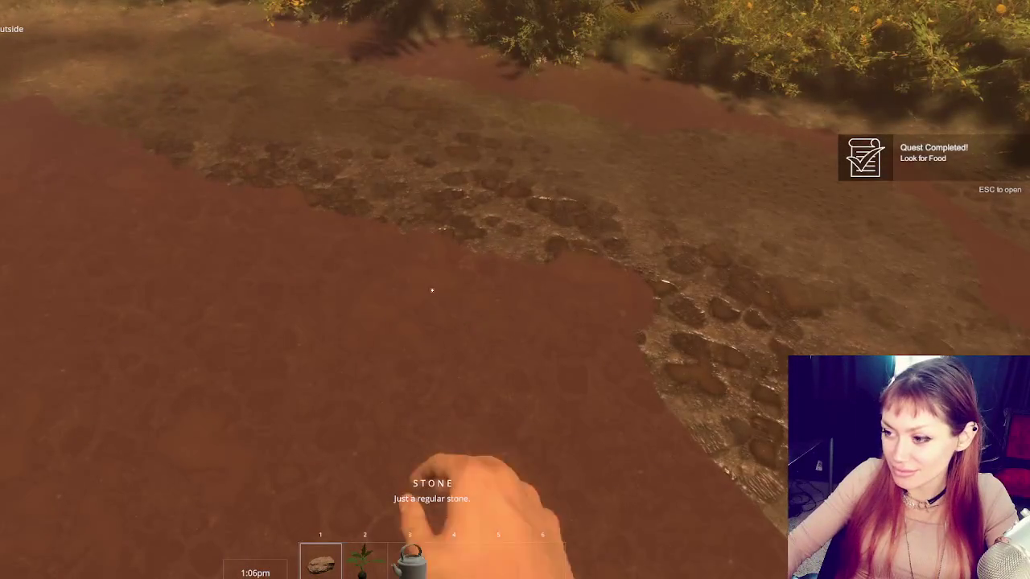
{"action": "left_click", "coordinate": [432, 291]}
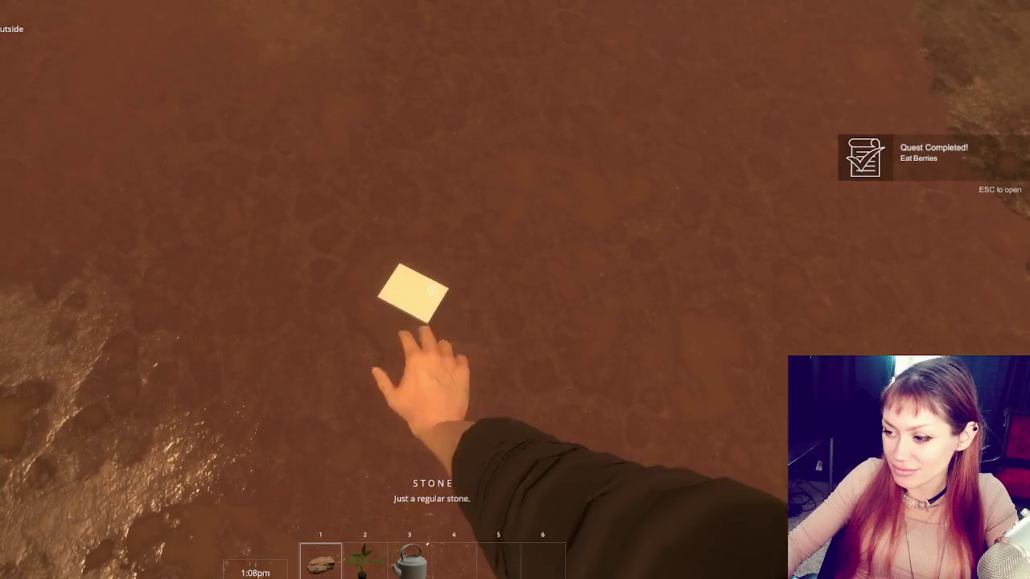
{"action": "key", "text": "q"}
{"action": "key", "text": "q"}
{"action": "key", "text": "q"}
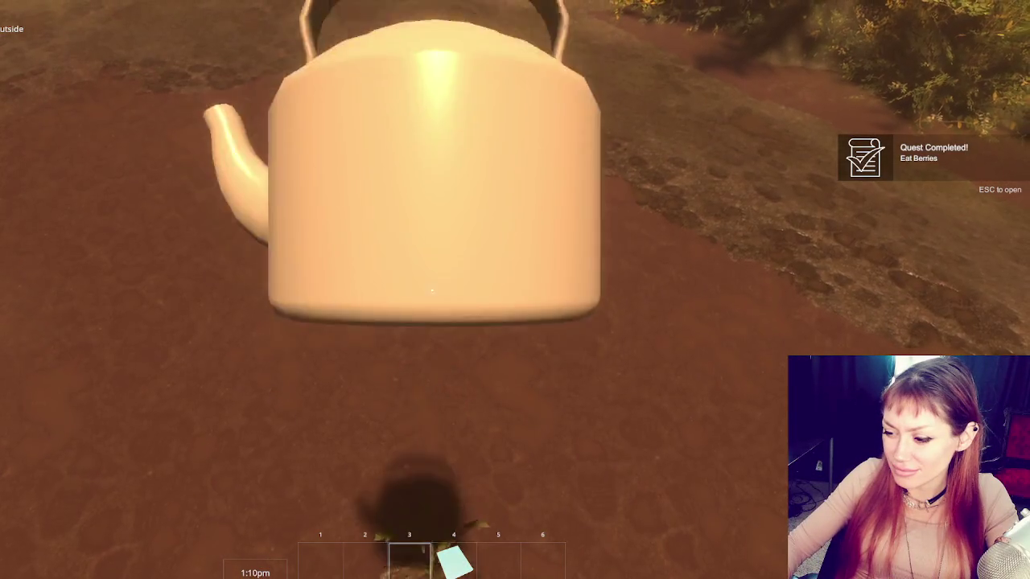
{"action": "left_click", "coordinate": [433, 290]}
{"action": "left_click", "coordinate": [432, 291]}
{"action": "left_click", "coordinate": [432, 291]}
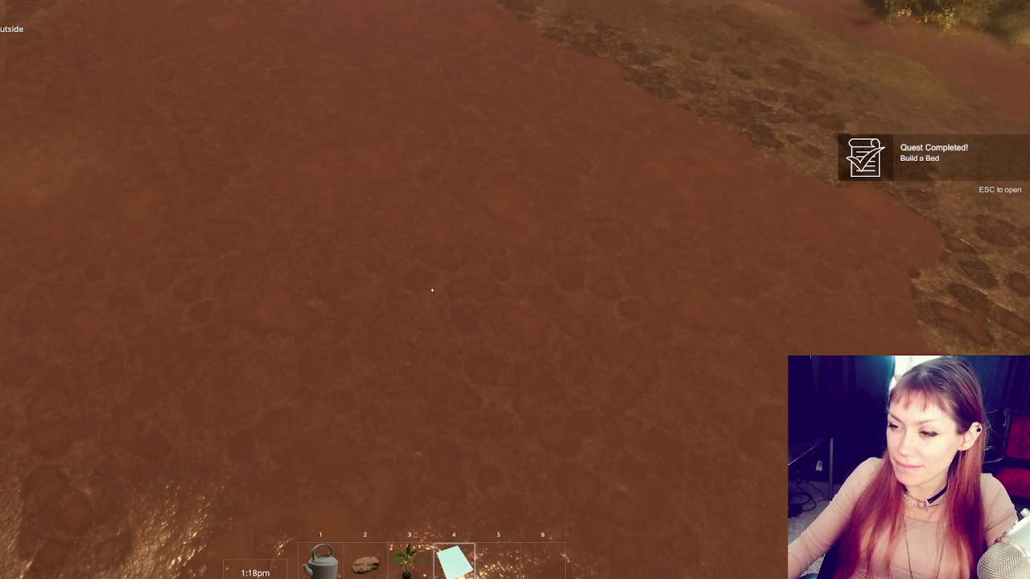
Step: Switch hotbar slots, set the kettle down by the rock, and collect the stone, note and seedling
{"action": "key", "text": "5"}
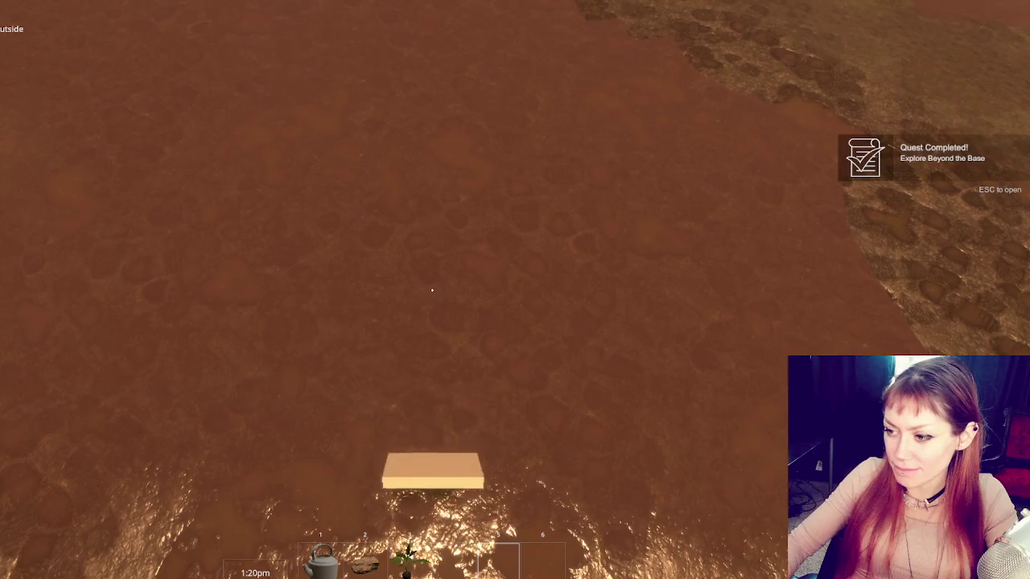
{"action": "scroll", "coordinate": [433, 290], "scroll_direction": "up", "scroll_amount": 5}
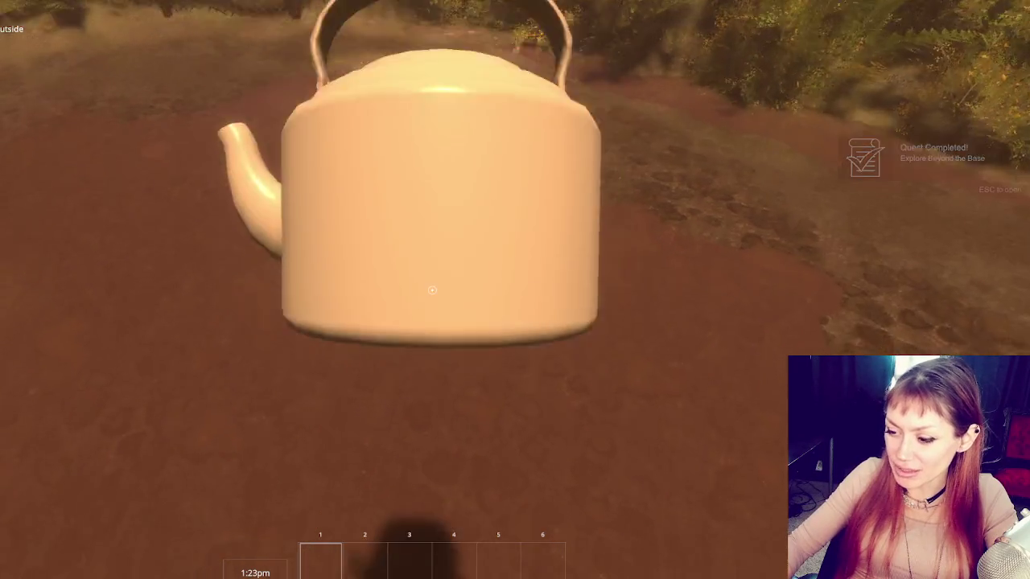
{"action": "left_click", "coordinate": [432, 290]}
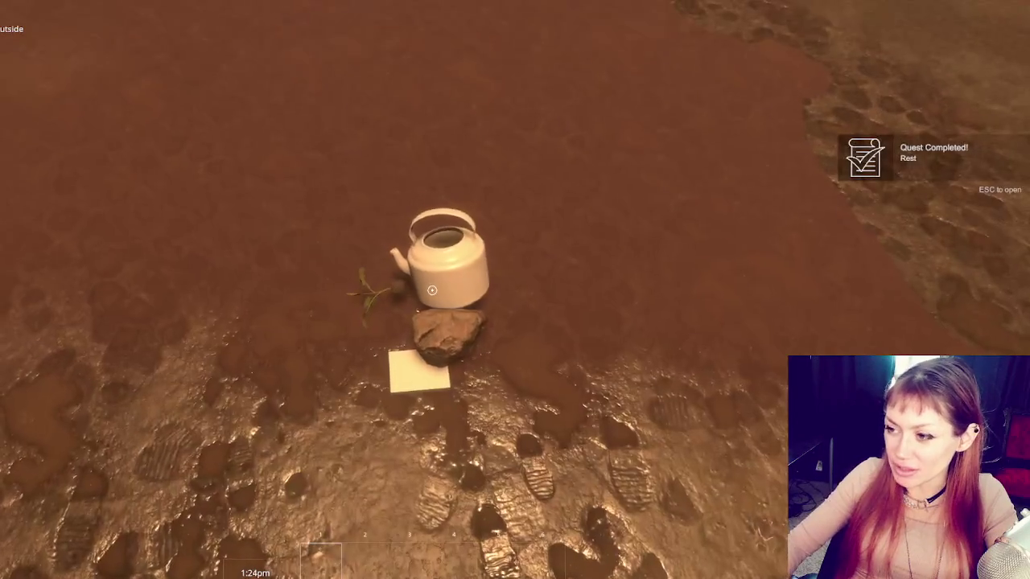
{"action": "left_click", "coordinate": [432, 291]}
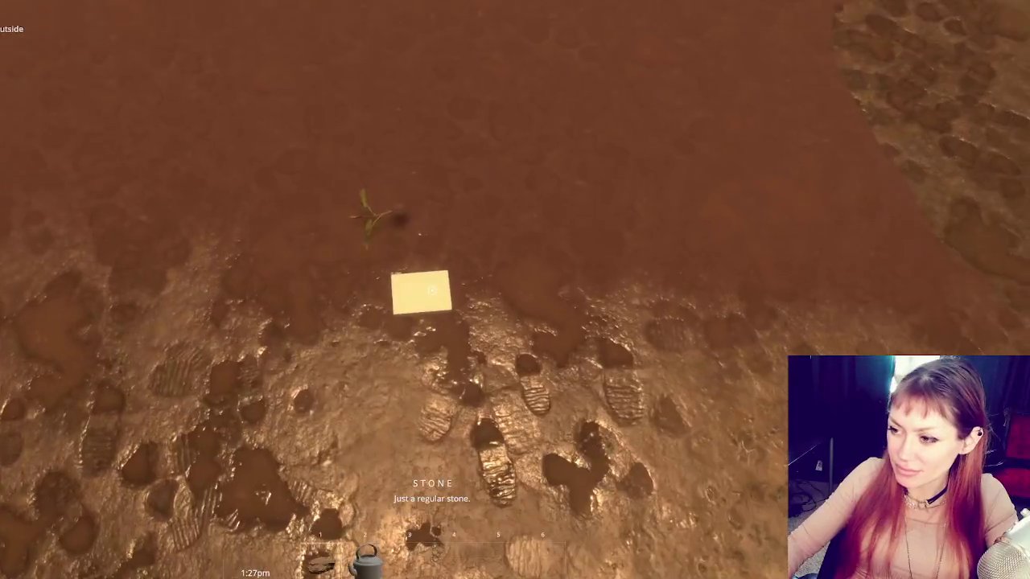
{"action": "left_click", "coordinate": [432, 290]}
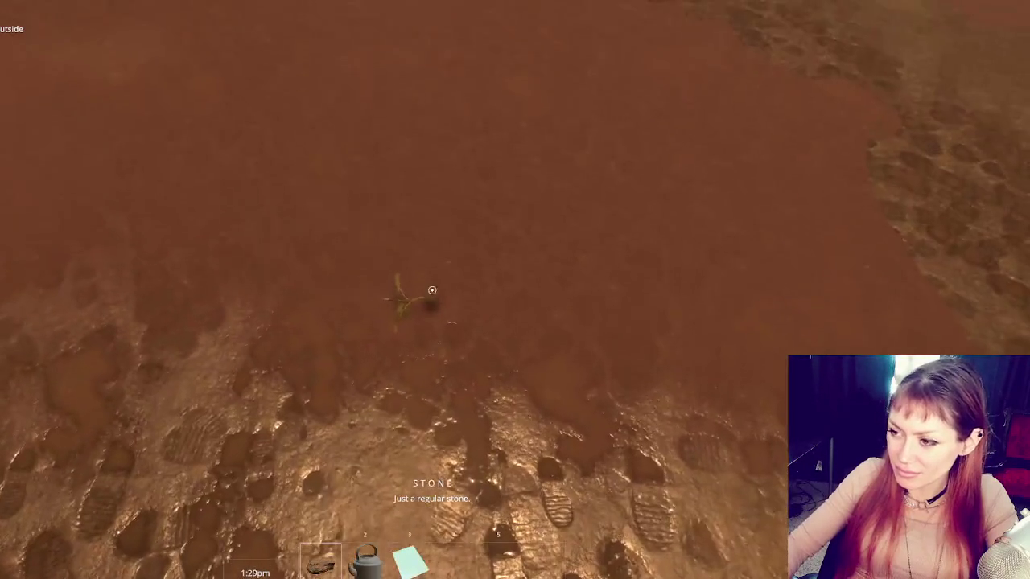
{"action": "left_click", "coordinate": [433, 291]}
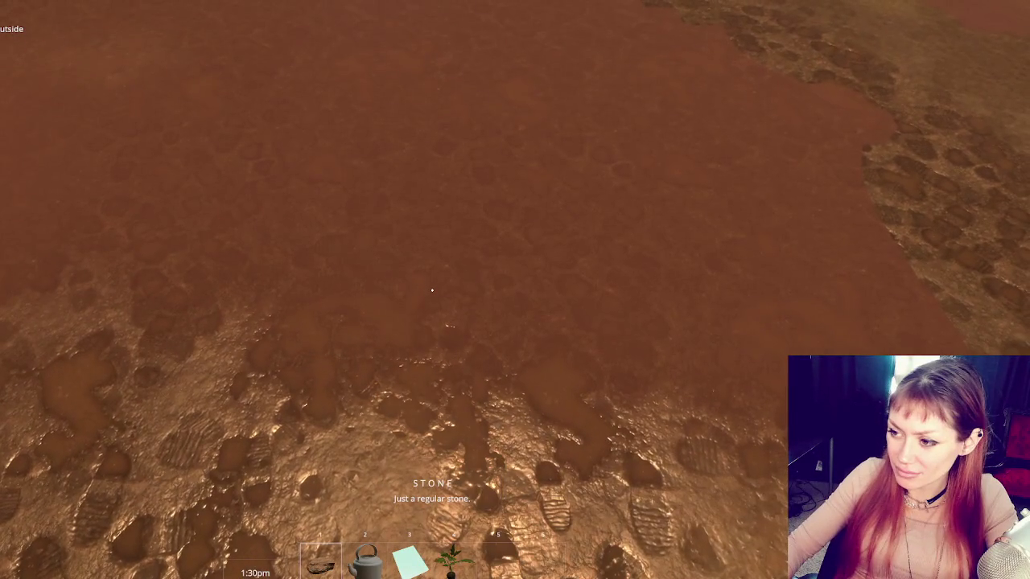
Step: Plant the tomato sapling beside the kettle, pick both back up, and pause the game
{"action": "scroll", "coordinate": [432, 291], "scroll_direction": "down", "scroll_amount": 4}
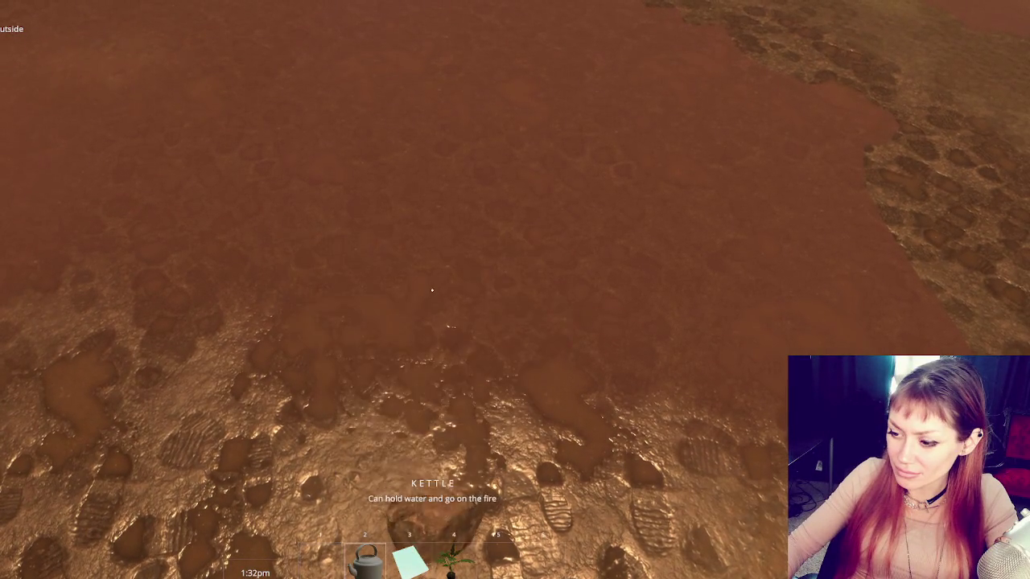
{"action": "left_click", "coordinate": [432, 291]}
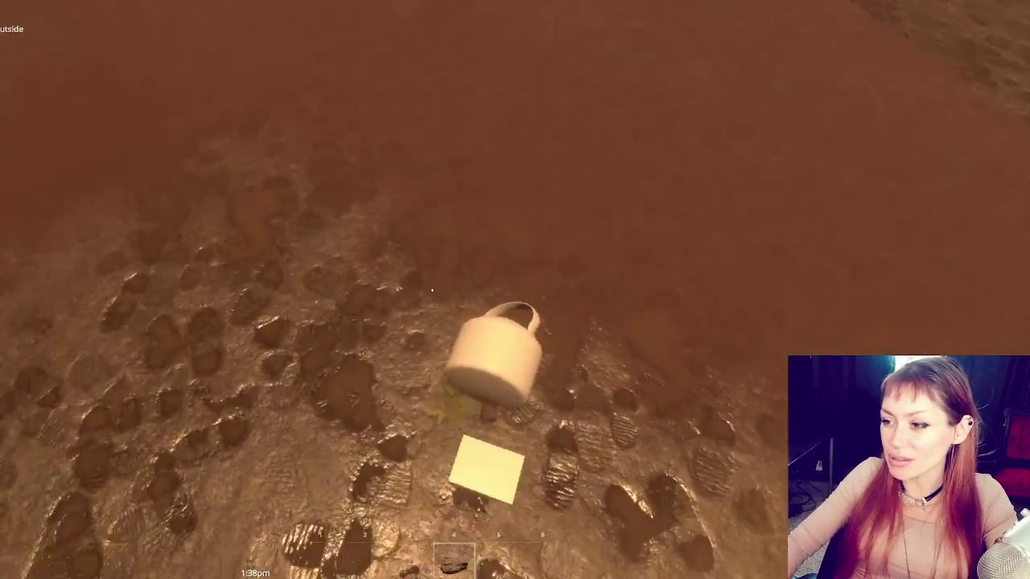
{"action": "left_click", "coordinate": [433, 290]}
{"action": "left_click", "coordinate": [432, 291]}
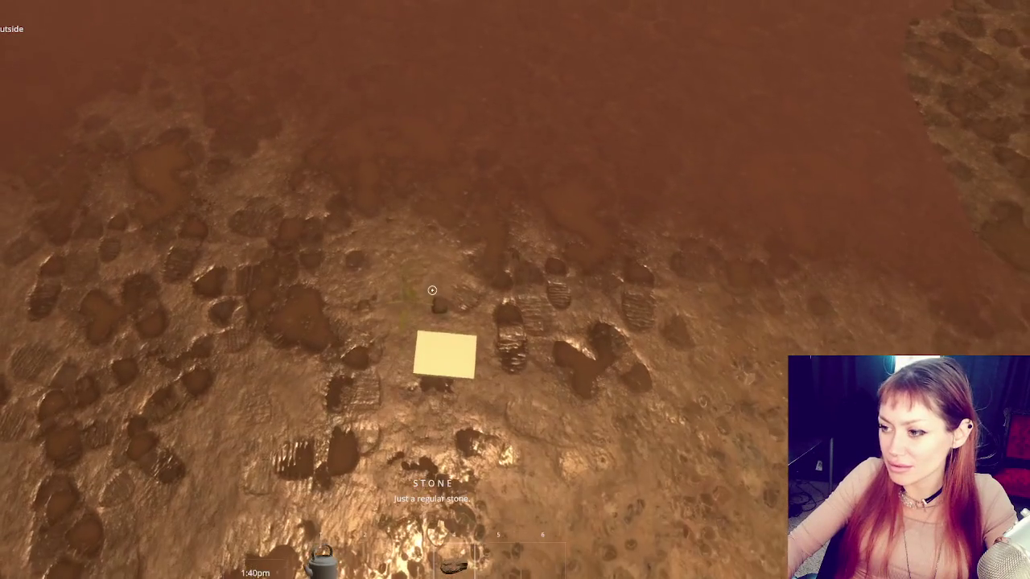
{"action": "key", "text": "Escape"}
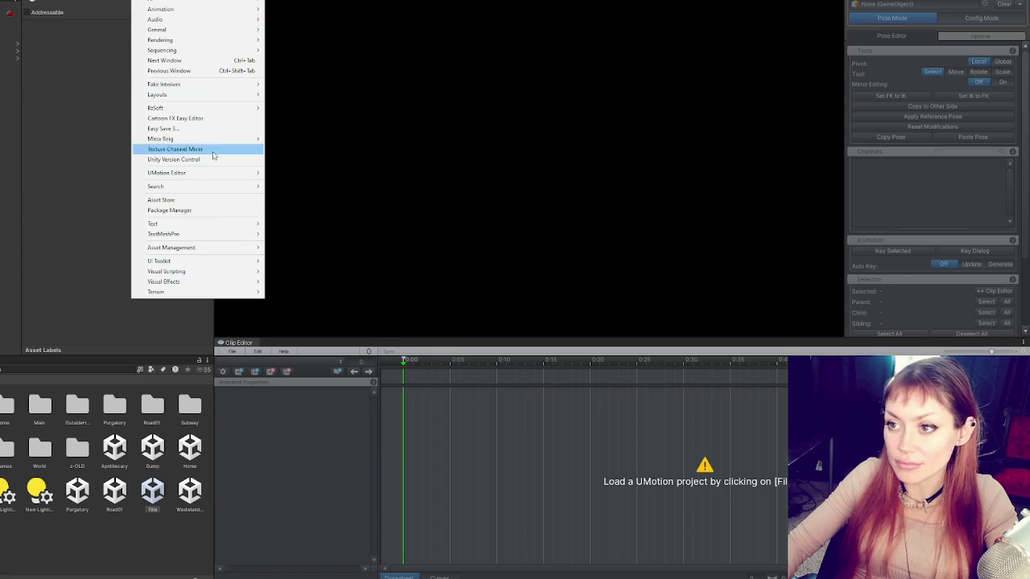
Step: Change the window layout, reopen Punching Player Arms 2 in UMotion, enlarge the Clip Editor, and view Curves
{"action": "mouse_move", "coordinate": [211, 94]}
{"action": "left_click", "coordinate": [314, 127]}
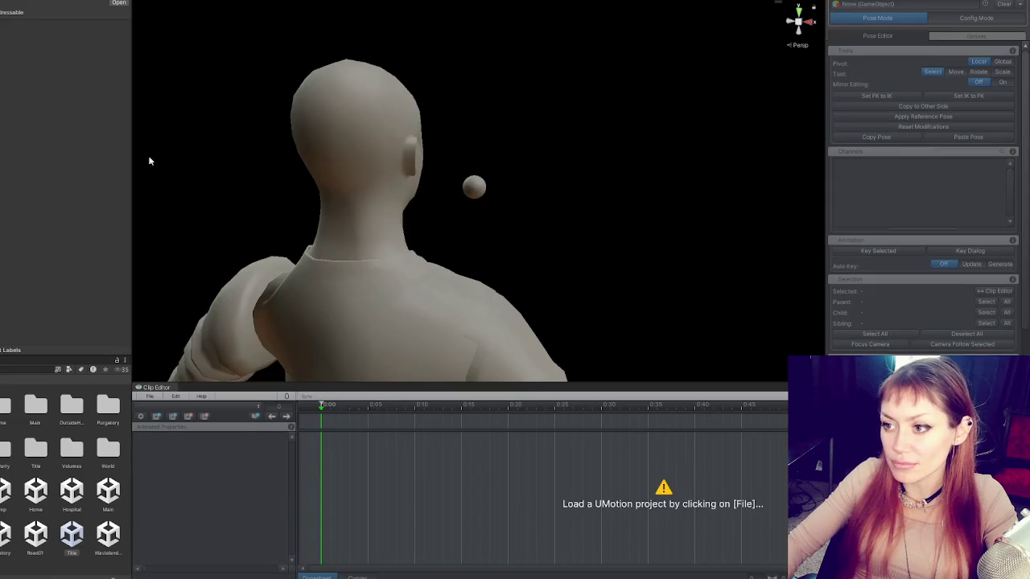
{"action": "left_click", "coordinate": [149, 396]}
{"action": "mouse_move", "coordinate": [248, 440]}
{"action": "left_click", "coordinate": [330, 440]}
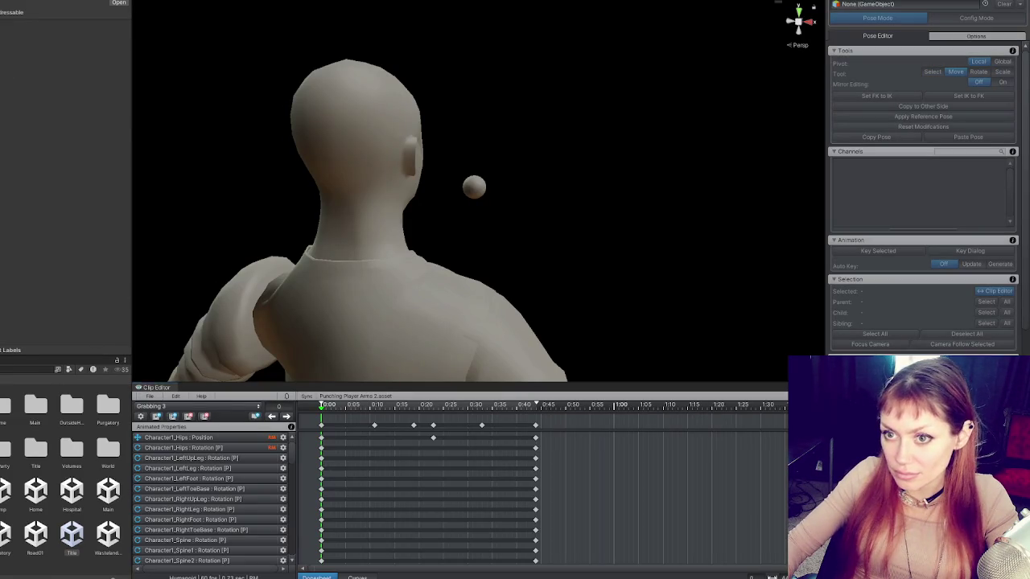
{"action": "left_click_drag", "start_coordinate": [405, 389], "coordinate": [406, 238]}
{"action": "left_click", "coordinate": [357, 577]}
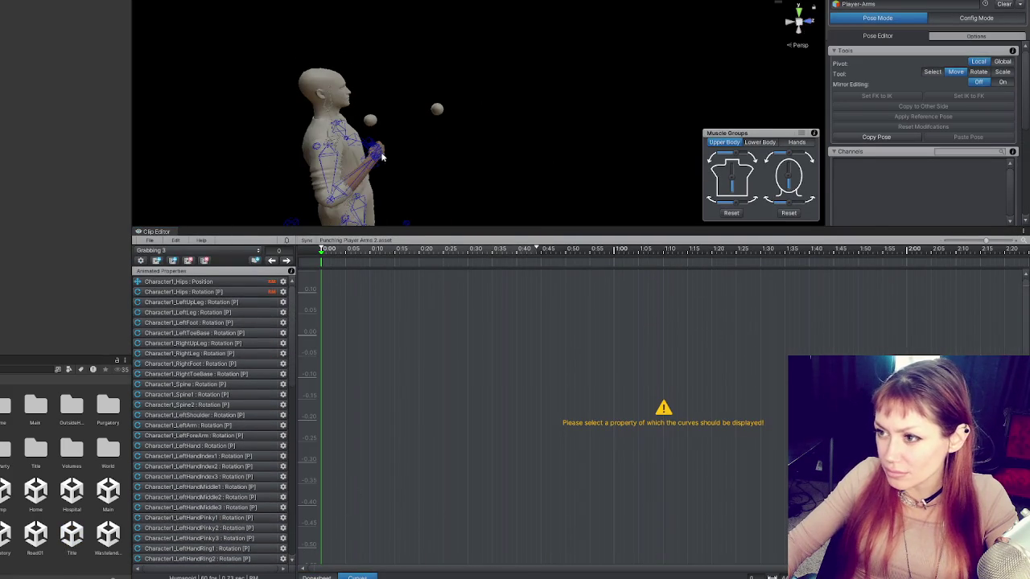
Step: Show the IK_Hand_R position curves and steepen the red curve after its key
{"action": "left_click", "coordinate": [379, 161]}
{"action": "scroll", "coordinate": [672, 354], "scroll_direction": "up", "scroll_amount": 5}
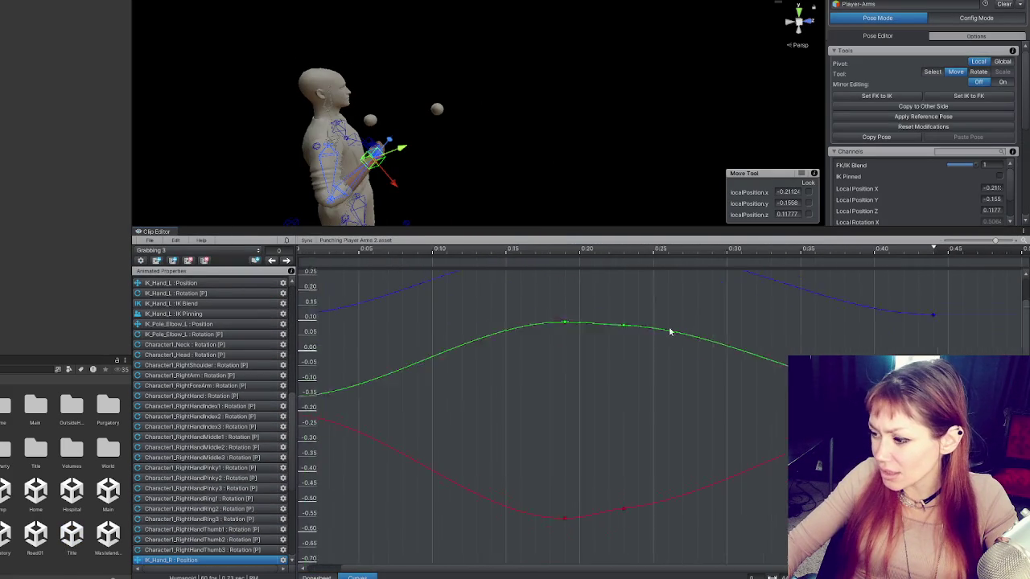
{"action": "left_click", "coordinate": [582, 476]}
{"action": "left_click_drag", "start_coordinate": [605, 476], "coordinate": [608, 469]}
Step: Reshape the green and blue IK_Hand_R curves by adjusting their key tangents
{"action": "left_click_drag", "start_coordinate": [599, 363], "coordinate": [588, 481]}
{"action": "left_click", "coordinate": [576, 373]}
{"action": "left_click_drag", "start_coordinate": [603, 377], "coordinate": [598, 375]}
{"action": "scroll", "coordinate": [598, 340], "scroll_direction": "up", "scroll_amount": 3}
{"action": "left_click", "coordinate": [571, 320]}
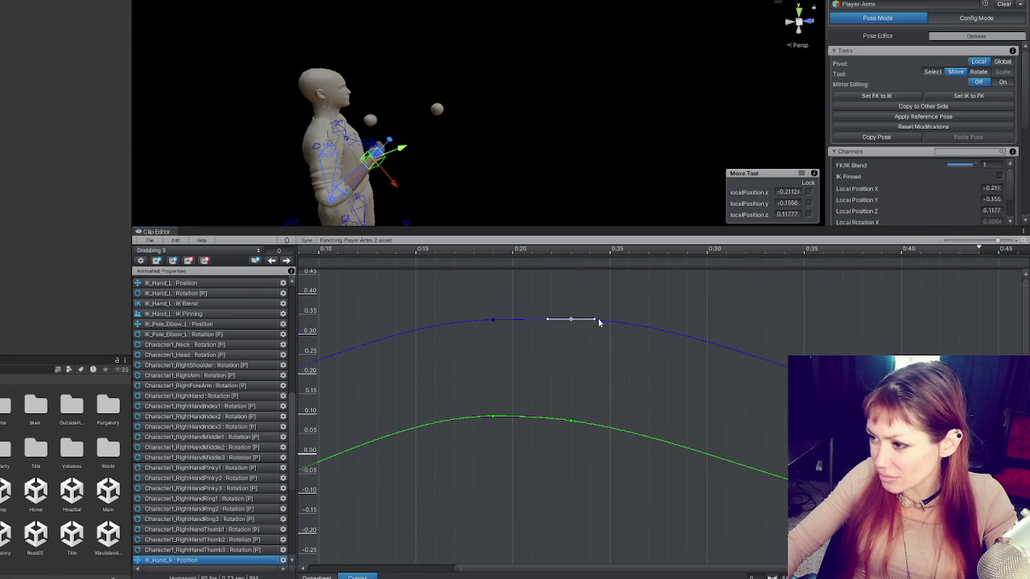
{"action": "left_click_drag", "start_coordinate": [595, 321], "coordinate": [599, 325]}
{"action": "left_click", "coordinate": [493, 323]}
{"action": "left_click_drag", "start_coordinate": [515, 321], "coordinate": [525, 321]}
Step: Frame the hand IK handle and display the IK_Pole_Elbow_R position curves
{"action": "scroll", "coordinate": [560, 348], "scroll_direction": "down", "scroll_amount": 3}
{"action": "left_click_drag", "start_coordinate": [586, 434], "coordinate": [621, 346]}
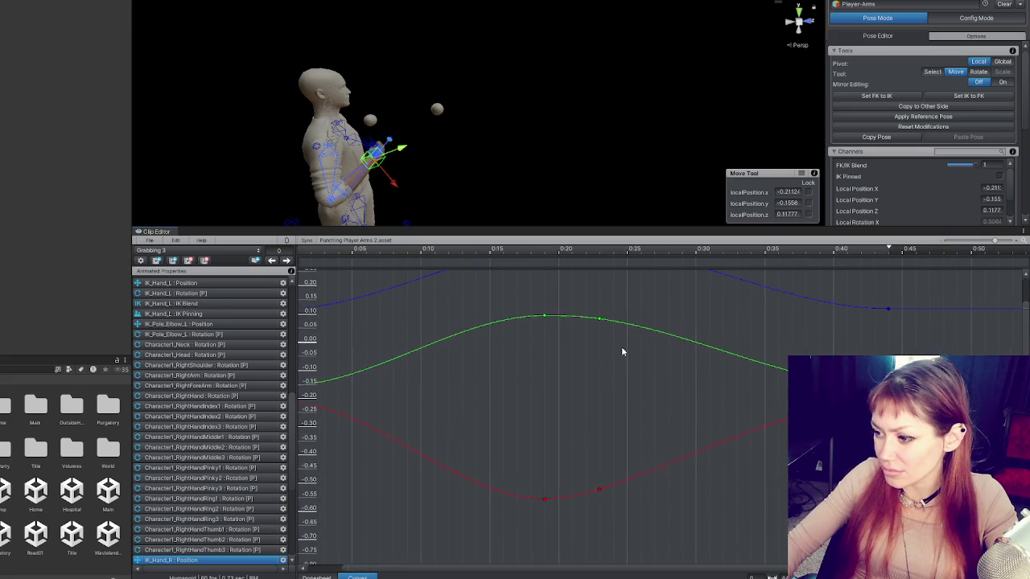
{"action": "key", "text": "f"}
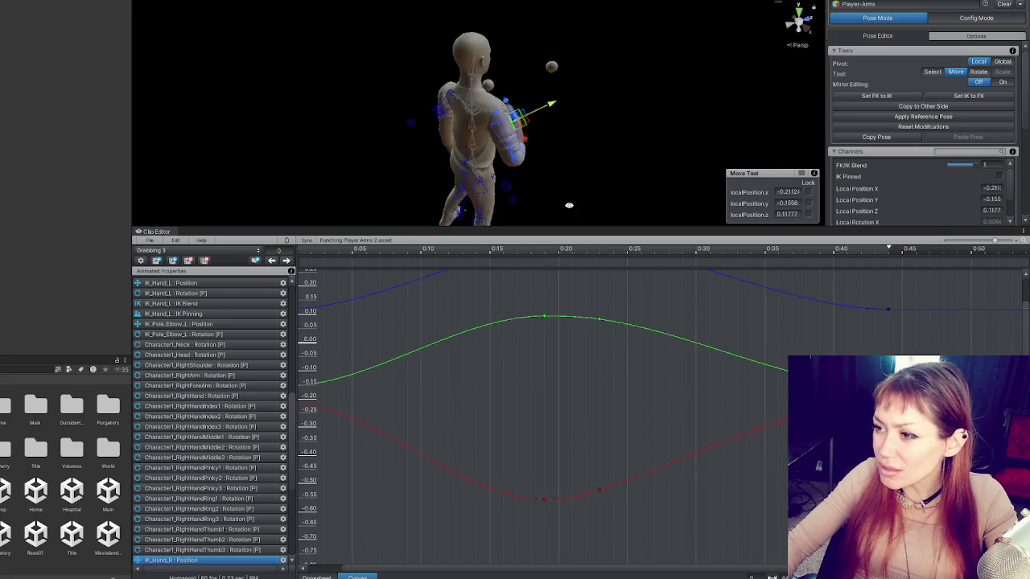
{"action": "left_click", "coordinate": [490, 187]}
{"action": "scroll", "coordinate": [681, 411], "scroll_direction": "down", "scroll_amount": 2}
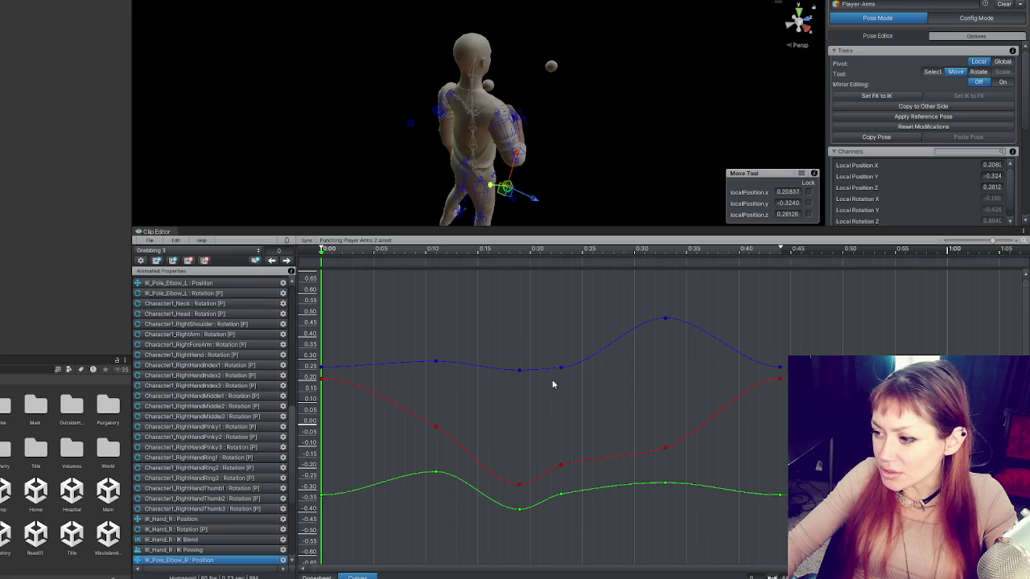
Step: Delete the elbow pole keys near 0:20 and tilt the red key's tangent at 0:35 upward
{"action": "left_click", "coordinate": [520, 370]}
{"action": "key", "text": "Delete"}
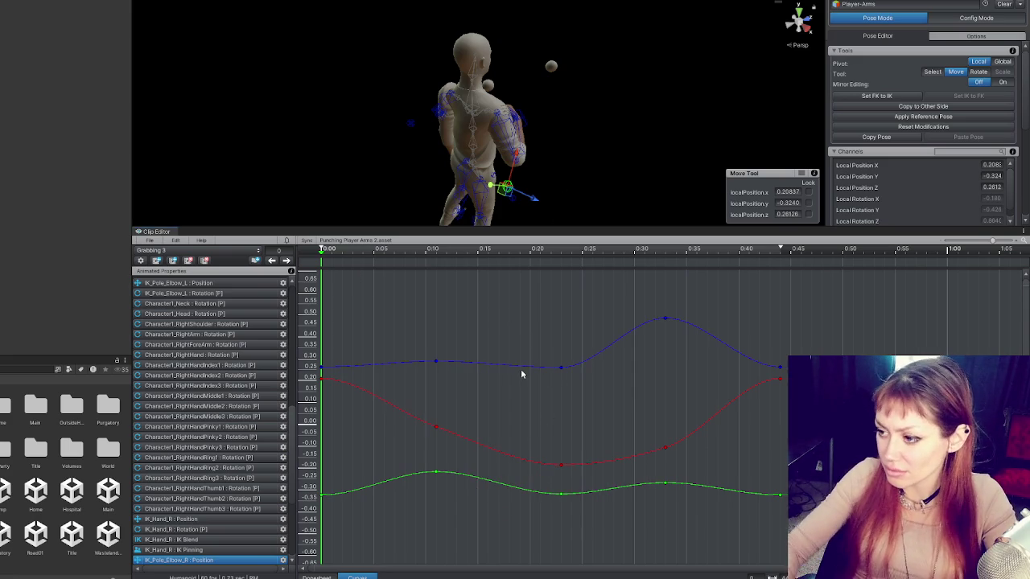
{"action": "left_click", "coordinate": [561, 367]}
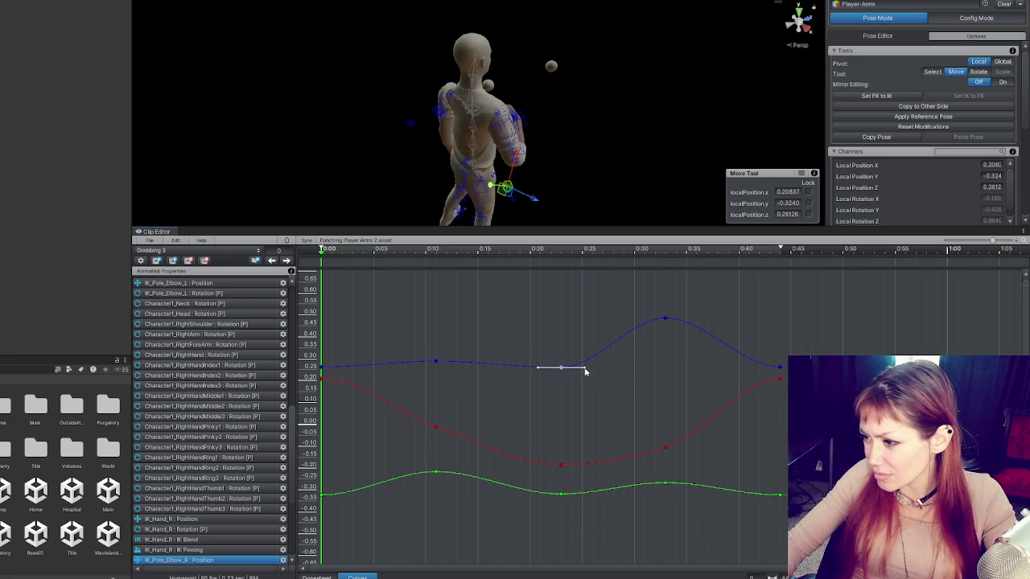
{"action": "left_click", "coordinate": [665, 447]}
{"action": "left_click_drag", "start_coordinate": [685, 445], "coordinate": [693, 434]}
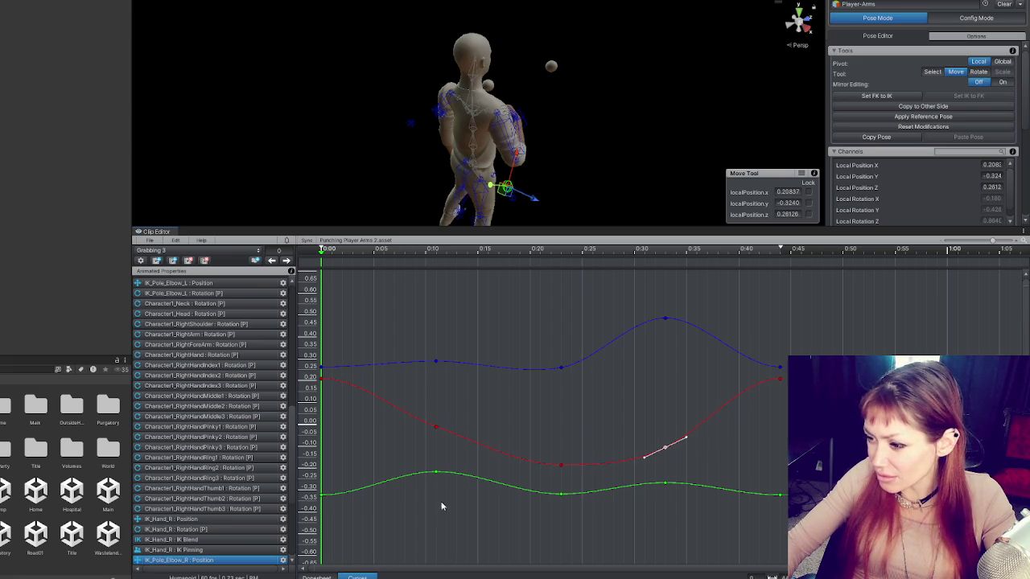
Step: Delete then undo the 0:10 keys, and scrub the clip to about 0:37 from a side view
{"action": "left_click", "coordinate": [436, 362]}
{"action": "left_click", "coordinate": [436, 427]}
{"action": "key", "text": "Delete"}
{"action": "key", "text": "ctrl+z"}
{"action": "left_click_drag", "start_coordinate": [598, 198], "coordinate": [477, 91]}
{"action": "mouse_move", "coordinate": [381, 256]}
{"action": "left_mouse_down"}
{"action": "mouse_move", "coordinate": [761, 294]}
{"action": "mouse_move", "coordinate": [329, 298]}
{"action": "mouse_move", "coordinate": [761, 296]}
{"action": "mouse_move", "coordinate": [469, 297]}
{"action": "mouse_move", "coordinate": [584, 297]}
{"action": "mouse_move", "coordinate": [322, 266]}
{"action": "left_mouse_up"}
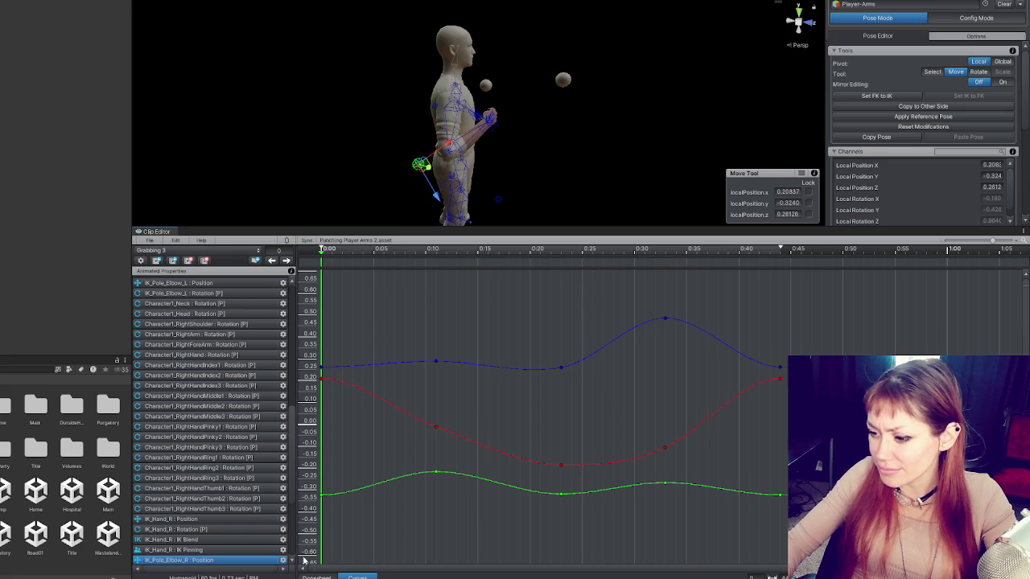
Step: Switch to the Dopesheet overview of all tracks, orbit to a three-quarter view, and clear the selection
{"action": "left_click", "coordinate": [315, 576]}
{"action": "scroll", "coordinate": [467, 462], "scroll_direction": "down", "scroll_amount": 3}
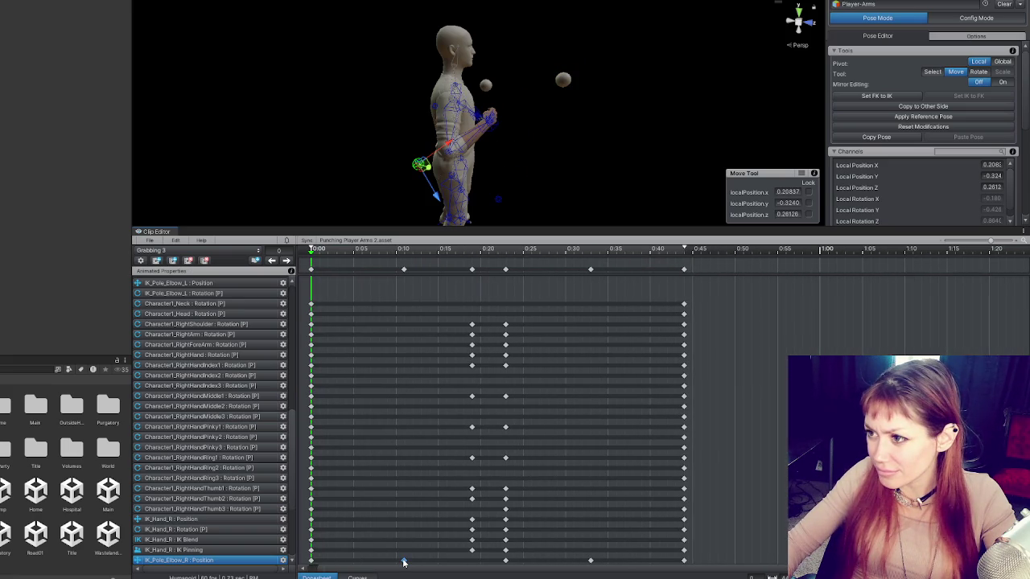
{"action": "left_click_drag", "start_coordinate": [483, 120], "coordinate": [568, 133]}
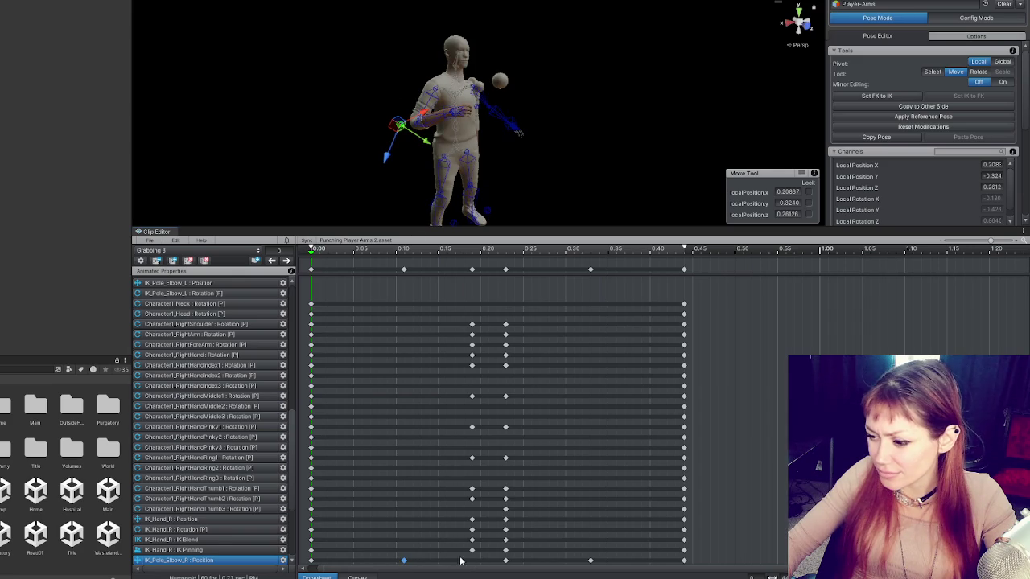
{"action": "left_click", "coordinate": [369, 366]}
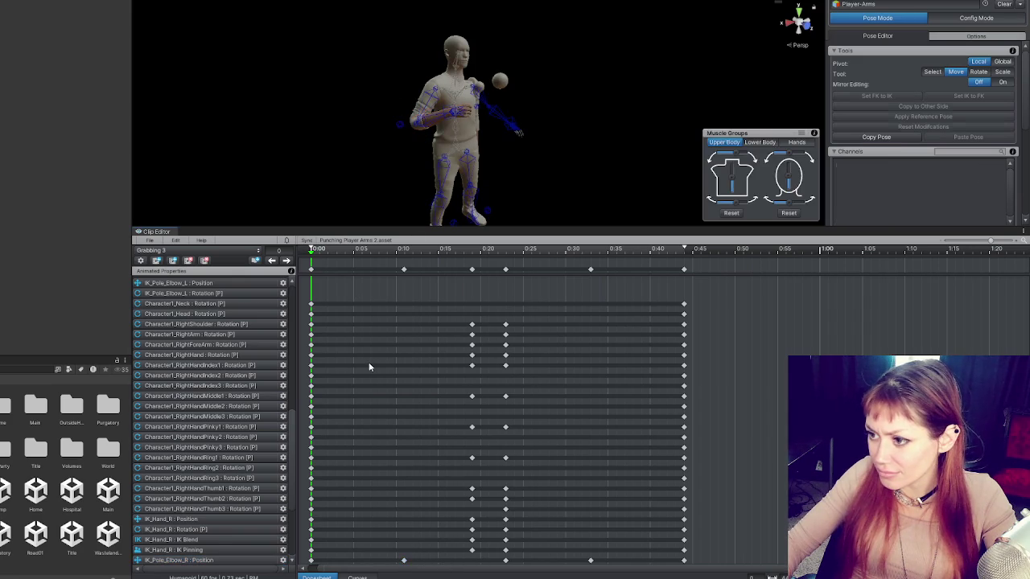
Step: Jump through keyframes at frames 10, 19, 23, 33 and 44 to check arm poses, then view curves again
{"action": "left_click", "coordinate": [404, 561]}
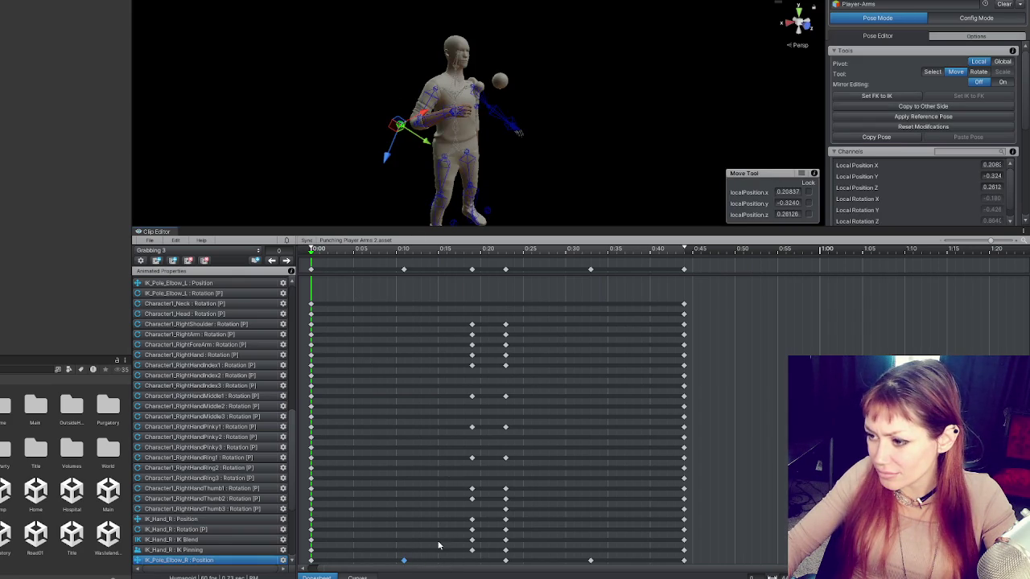
{"action": "left_click_drag", "start_coordinate": [375, 211], "coordinate": [555, 173]}
{"action": "key", "text": "period"}
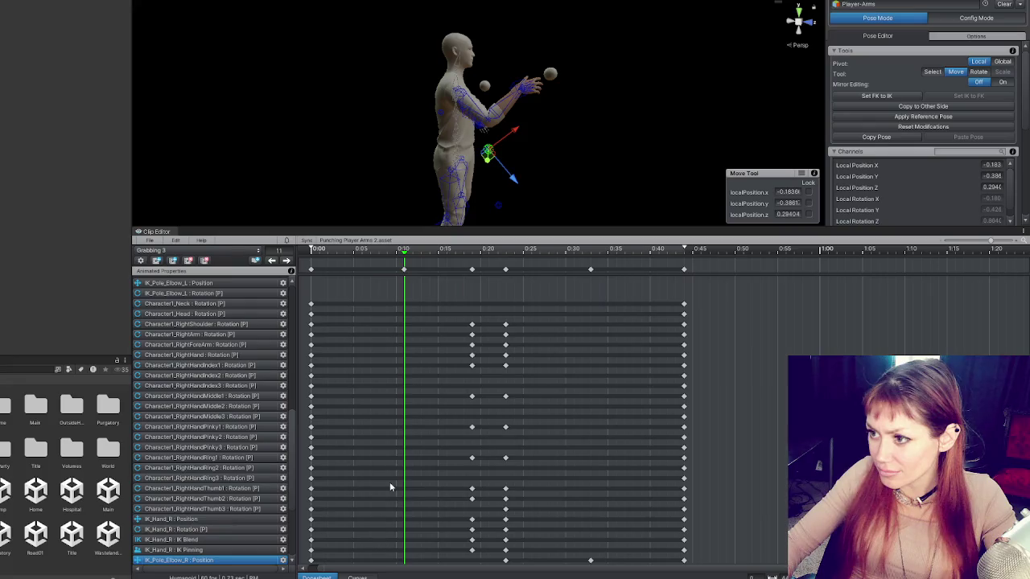
{"action": "left_click", "coordinate": [564, 196]}
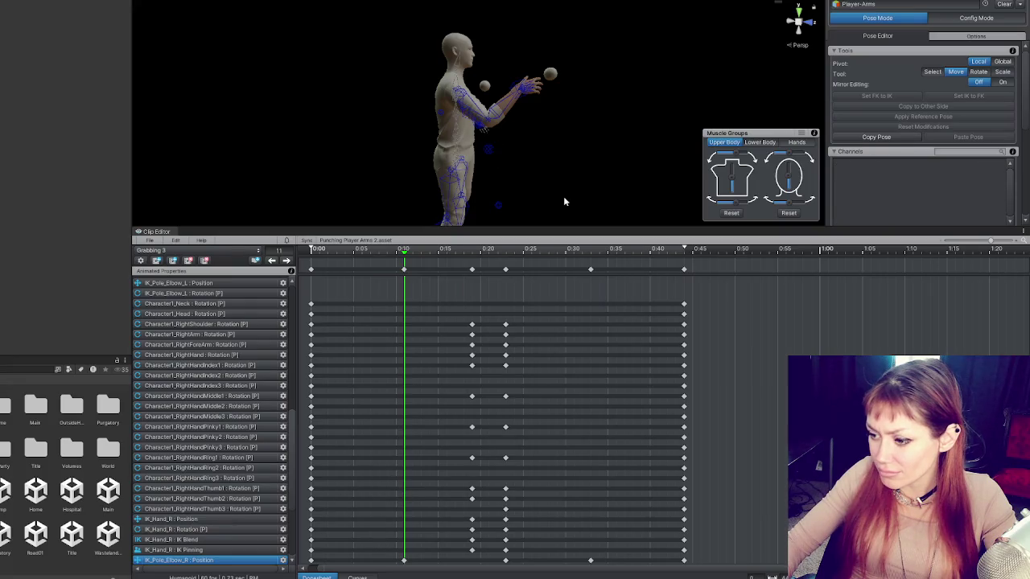
{"action": "left_click", "coordinate": [404, 560]}
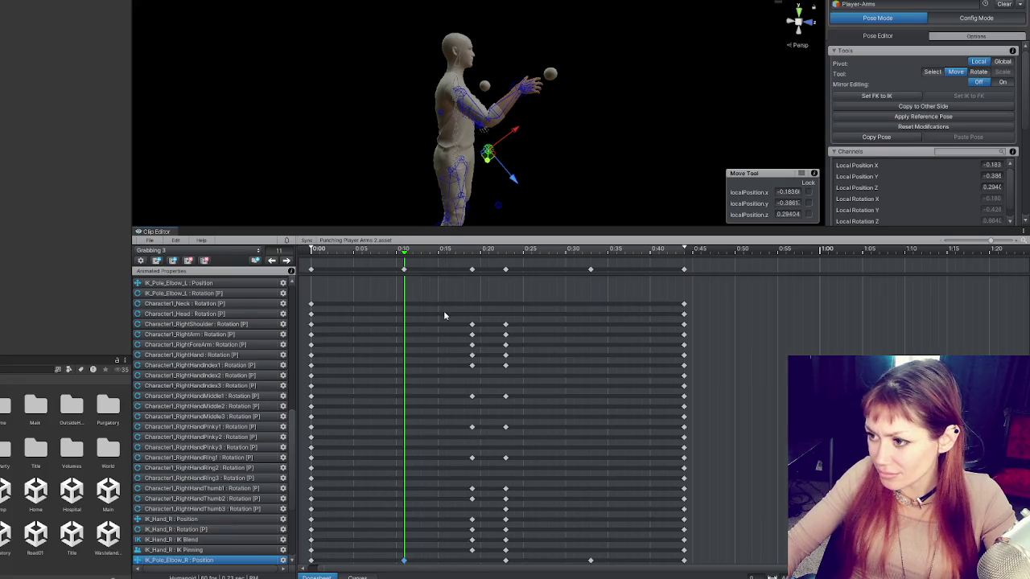
{"action": "left_click", "coordinate": [286, 261]}
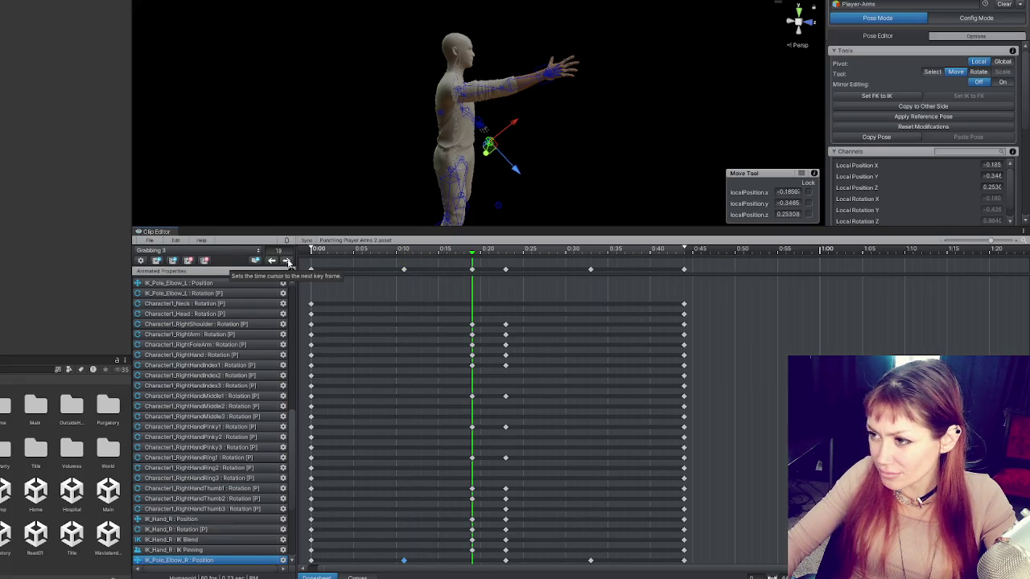
{"action": "mouse_move", "coordinate": [528, 173]}
{"action": "left_mouse_down"}
{"action": "mouse_move", "coordinate": [669, 169]}
{"action": "mouse_move", "coordinate": [499, 173]}
{"action": "mouse_move", "coordinate": [594, 223]}
{"action": "mouse_move", "coordinate": [545, 305]}
{"action": "left_mouse_up"}
{"action": "left_click", "coordinate": [287, 261]}
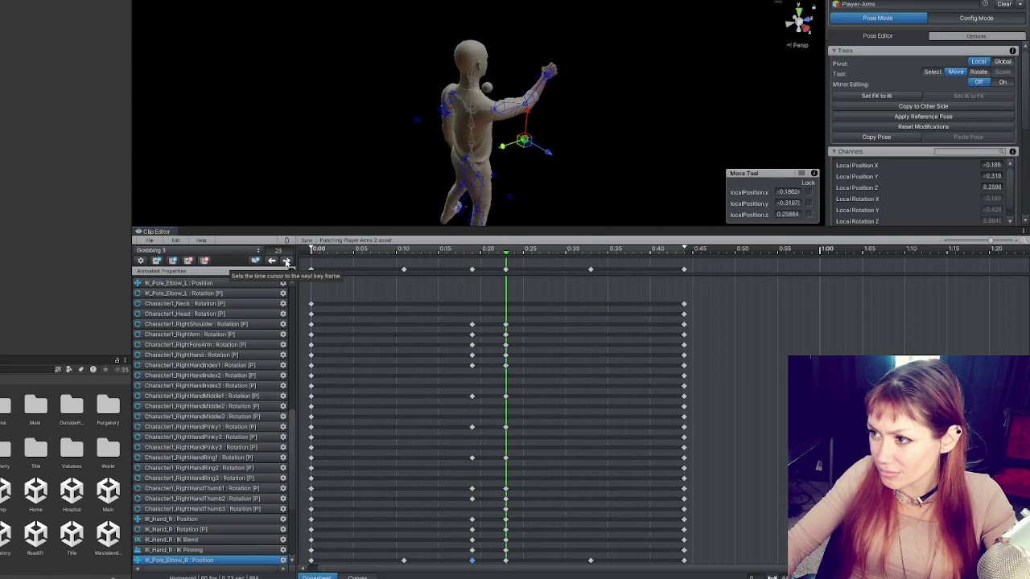
{"action": "left_click", "coordinate": [286, 261]}
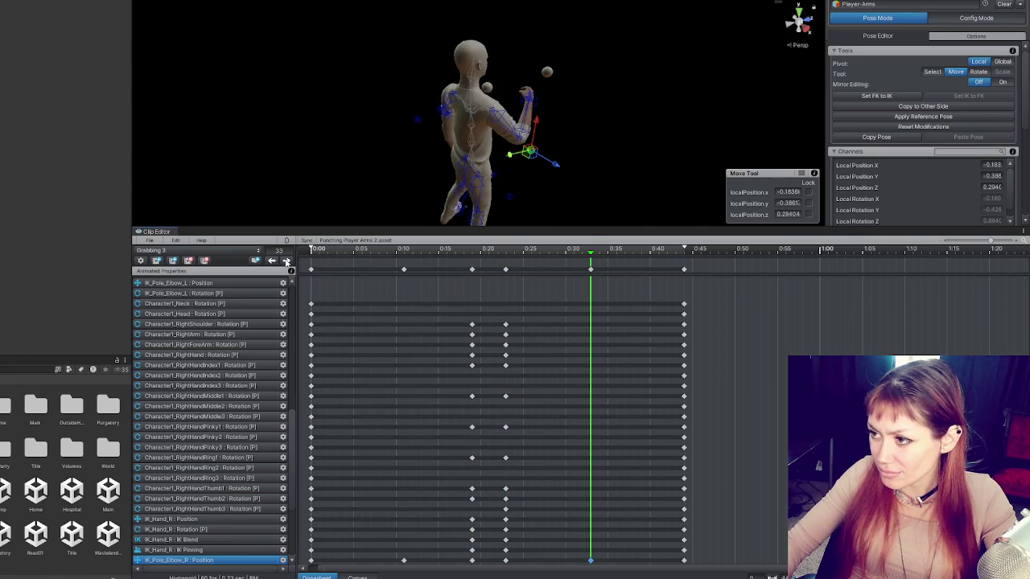
{"action": "left_click", "coordinate": [287, 261]}
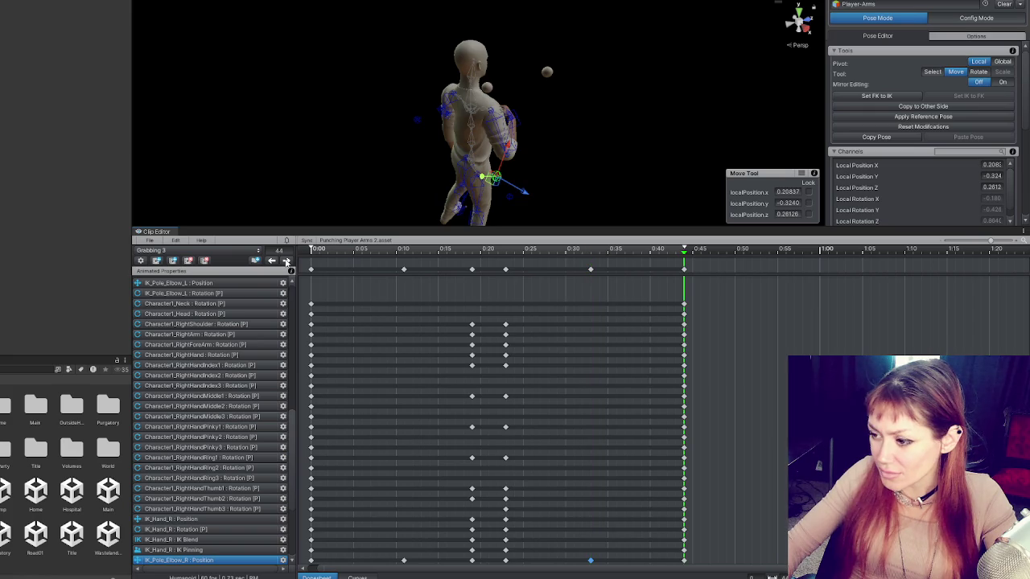
{"action": "left_click", "coordinate": [357, 578]}
Step: Steepen the red elbow-pole curve's starting tangent, after undoing a trial tweak at 0:10
{"action": "left_click", "coordinate": [414, 475]}
{"action": "left_click_drag", "start_coordinate": [436, 480], "coordinate": [445, 487]}
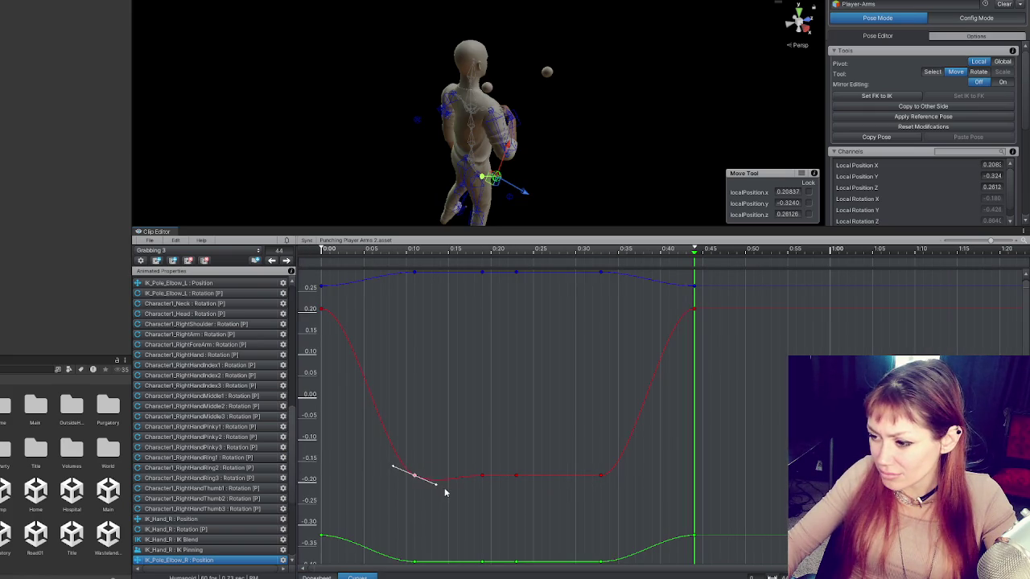
{"action": "key", "text": "ctrl+z"}
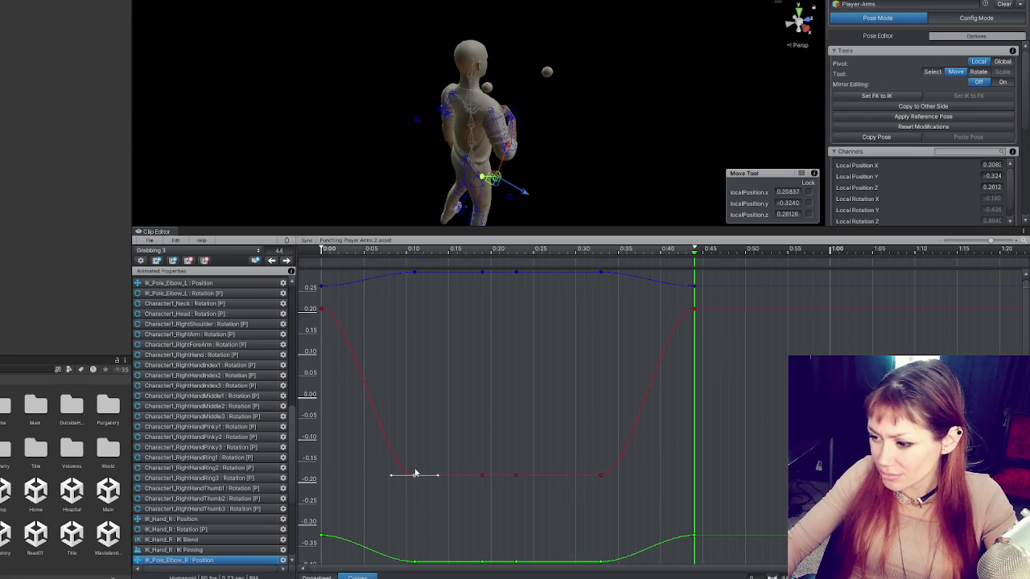
{"action": "left_click", "coordinate": [322, 310]}
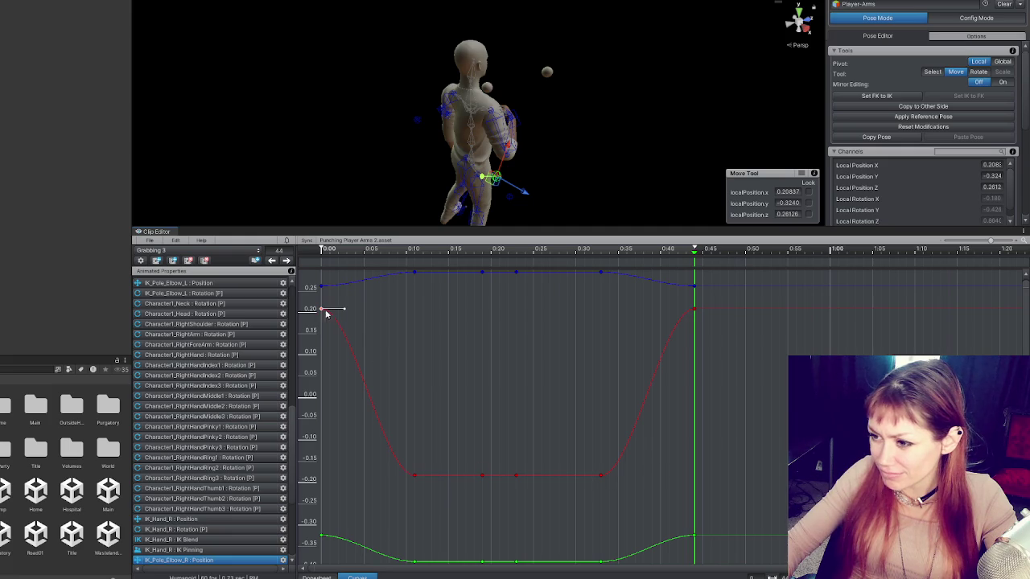
{"action": "left_click_drag", "start_coordinate": [343, 309], "coordinate": [341, 386]}
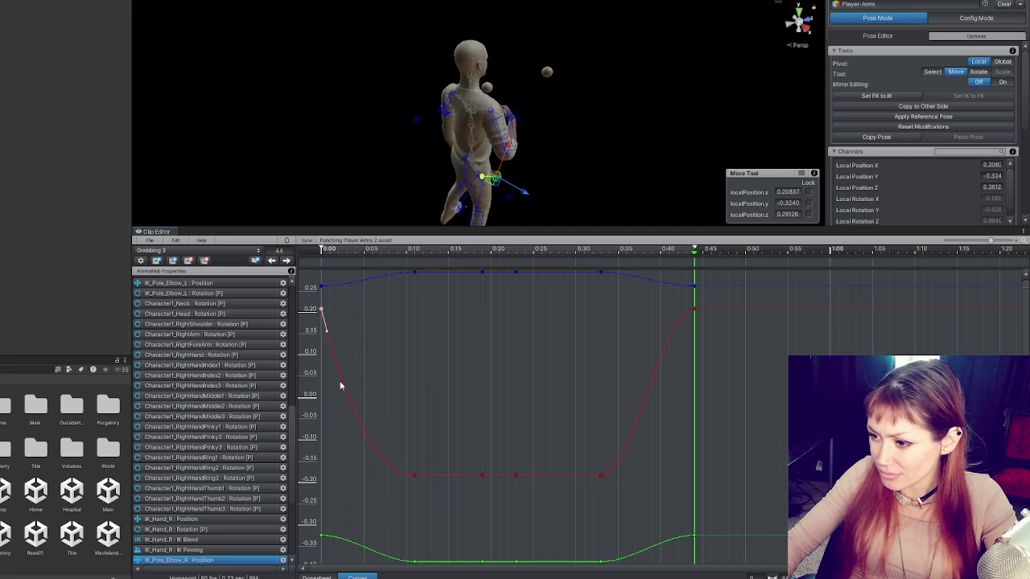
{"action": "left_click", "coordinate": [692, 312]}
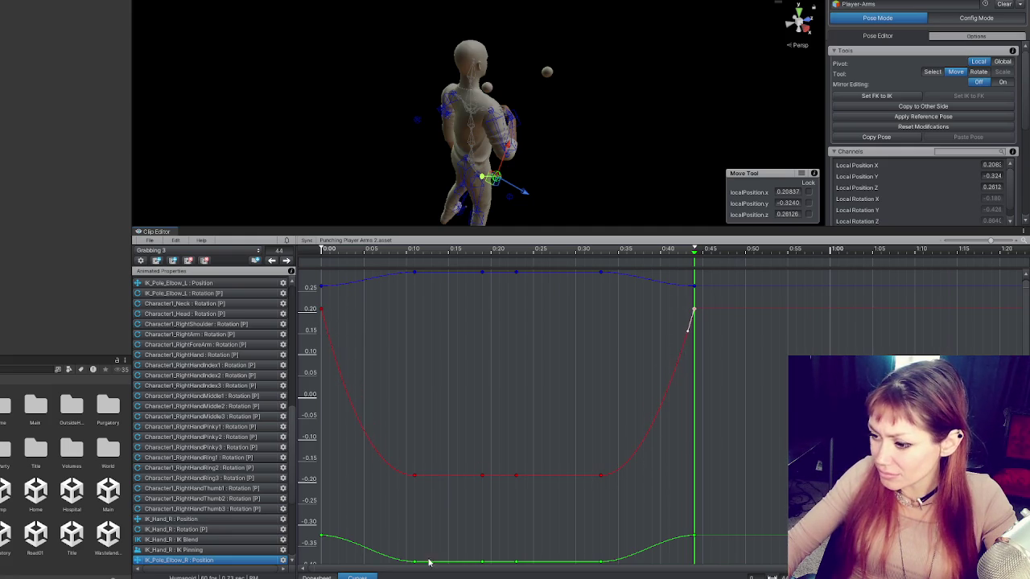
Step: Steepen the green curve's end tangent and reshape the blue curve's start and end tangents
{"action": "left_click", "coordinate": [322, 536]}
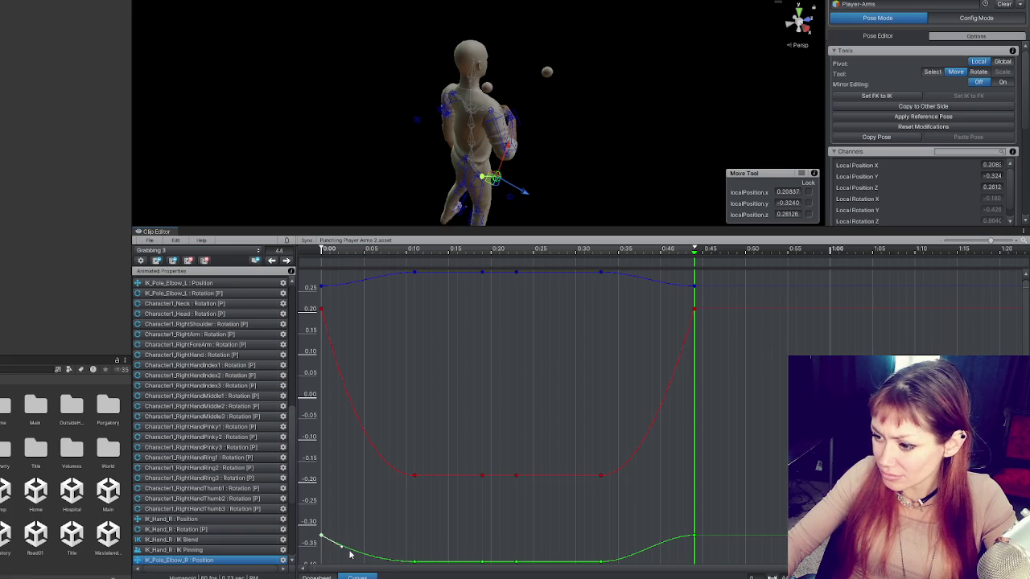
{"action": "left_click", "coordinate": [694, 536]}
{"action": "left_click_drag", "start_coordinate": [672, 539], "coordinate": [676, 550]}
{"action": "left_click", "coordinate": [694, 288]}
{"action": "mouse_move", "coordinate": [671, 287]}
{"action": "left_mouse_down"}
{"action": "mouse_move", "coordinate": [690, 287]}
{"action": "mouse_move", "coordinate": [673, 285]}
{"action": "left_mouse_up"}
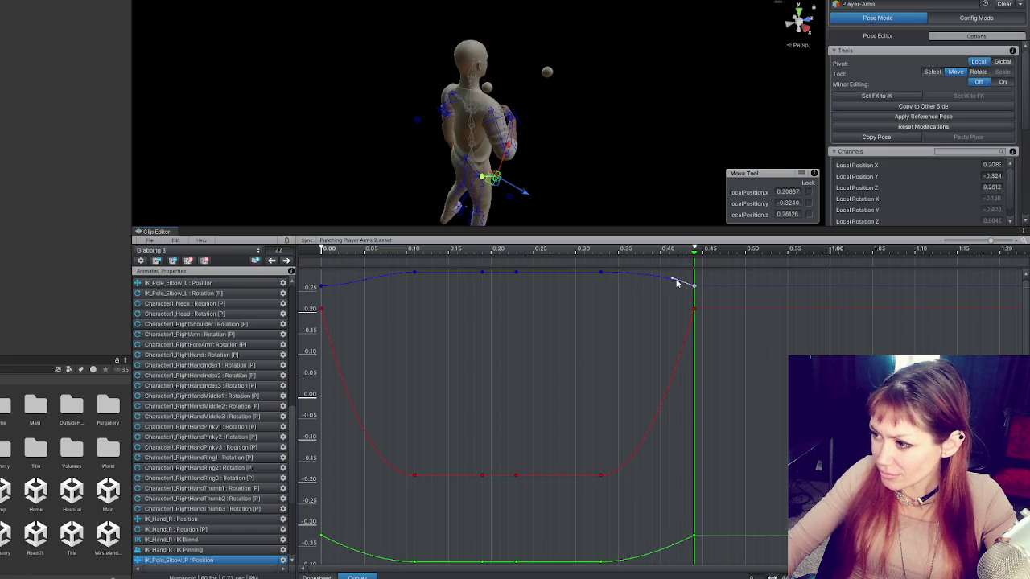
{"action": "left_click", "coordinate": [322, 287]}
{"action": "left_click_drag", "start_coordinate": [344, 286], "coordinate": [354, 282]}
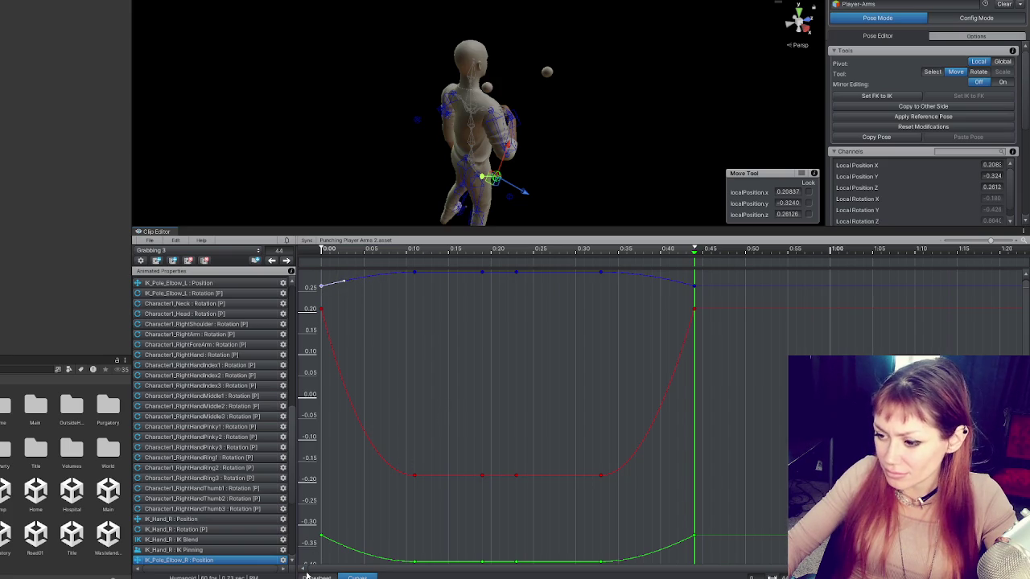
{"action": "left_click", "coordinate": [314, 577]}
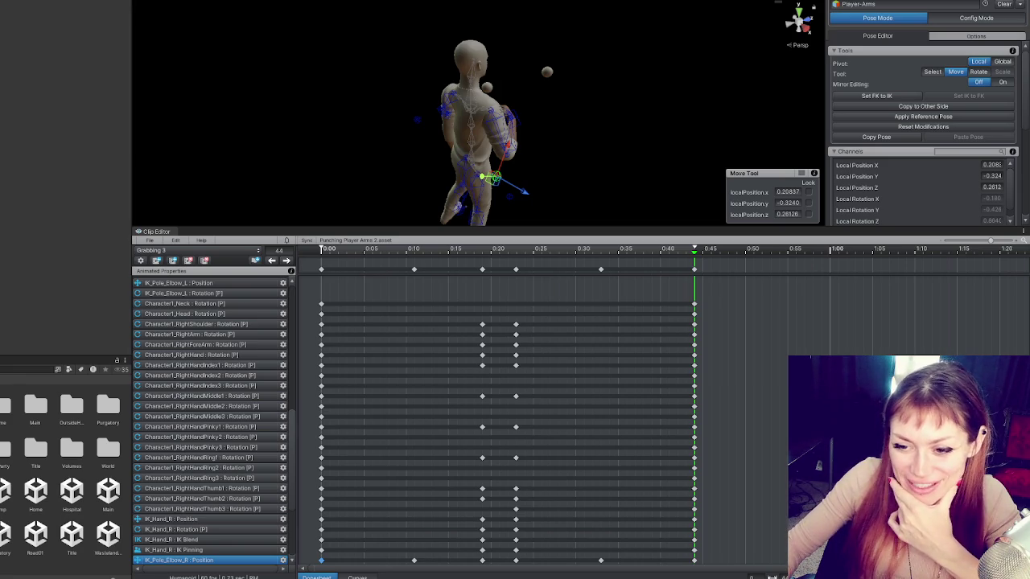
Step: Open the exported animations folder and delete the old Grabbing 3 clip, confirming the dialog
{"action": "double_click", "coordinate": [72, 410]}
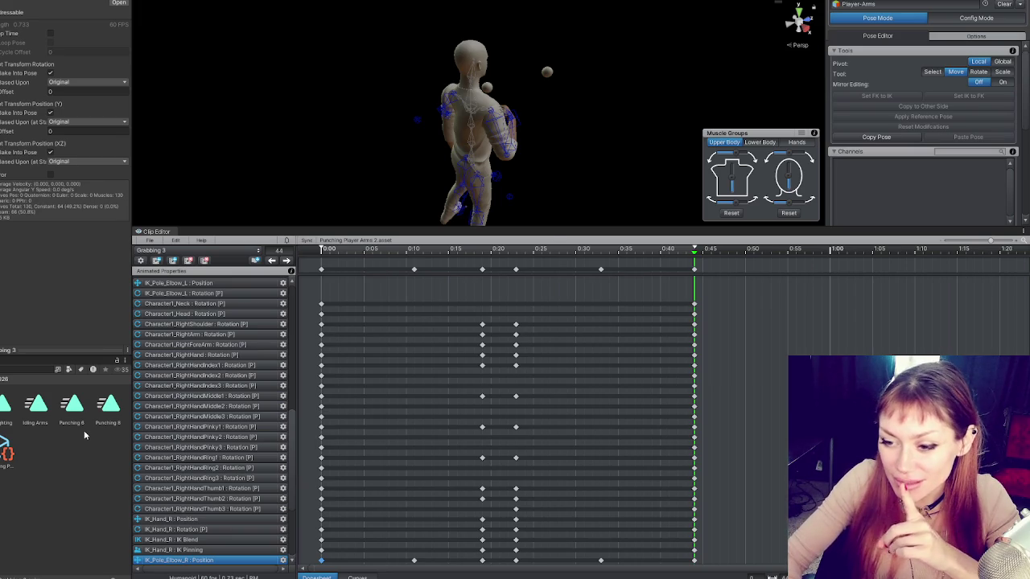
{"action": "key", "text": "ctrl+d"}
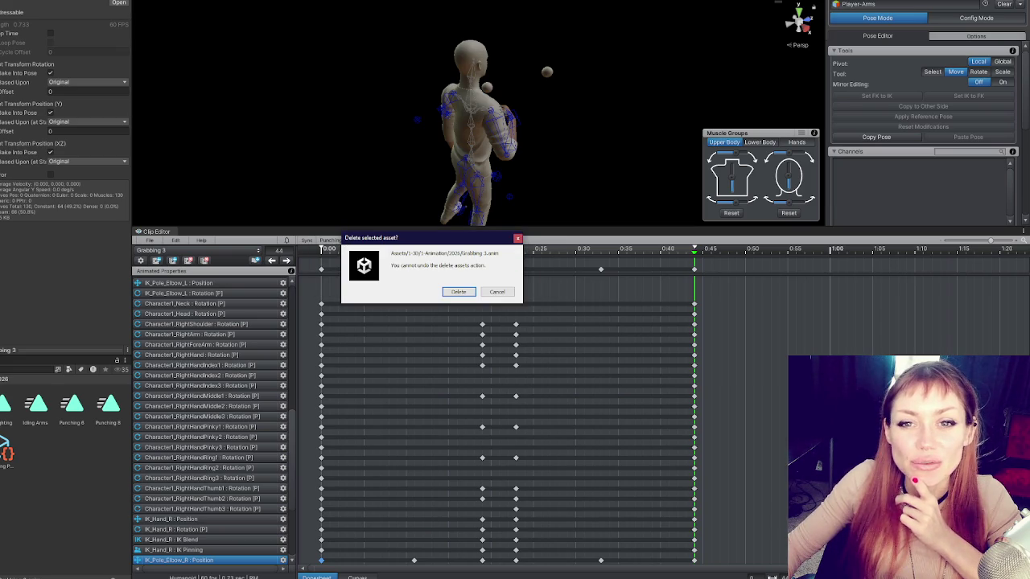
{"action": "left_click", "coordinate": [460, 291]}
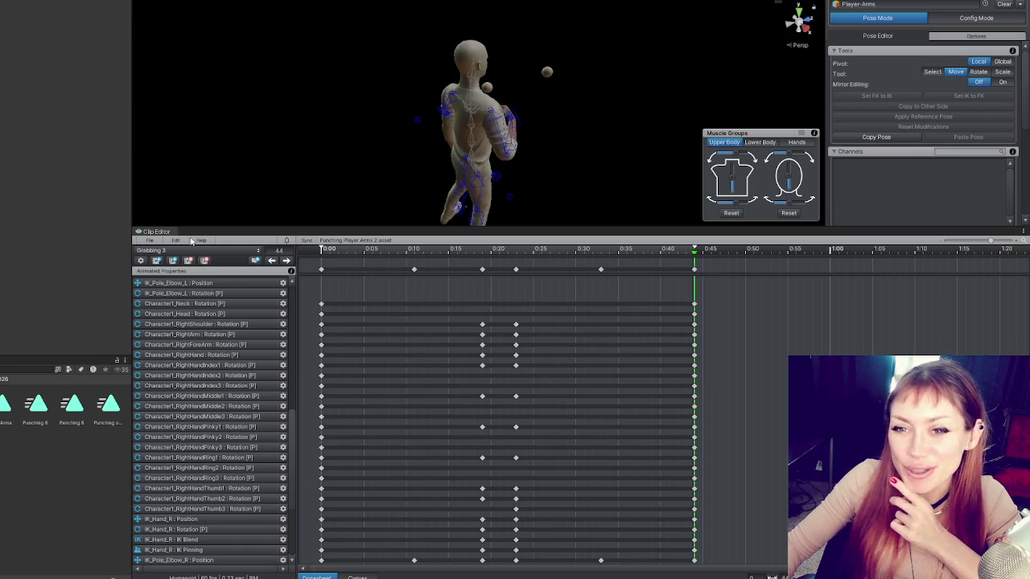
{"action": "left_click", "coordinate": [149, 241]}
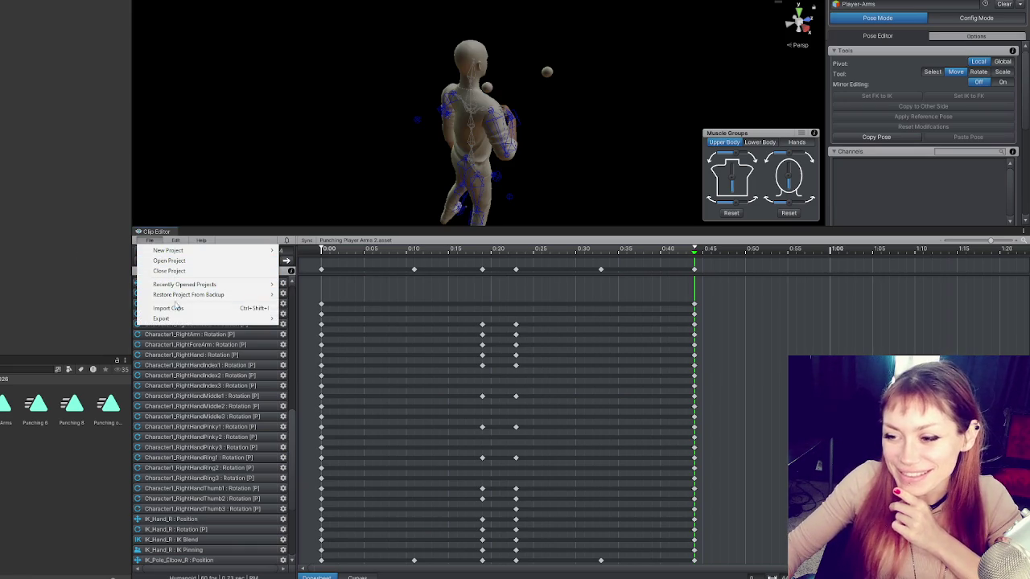
Step: Export the current Grabbing 3 clip from UMotion and dismiss the export log
{"action": "mouse_move", "coordinate": [184, 319]}
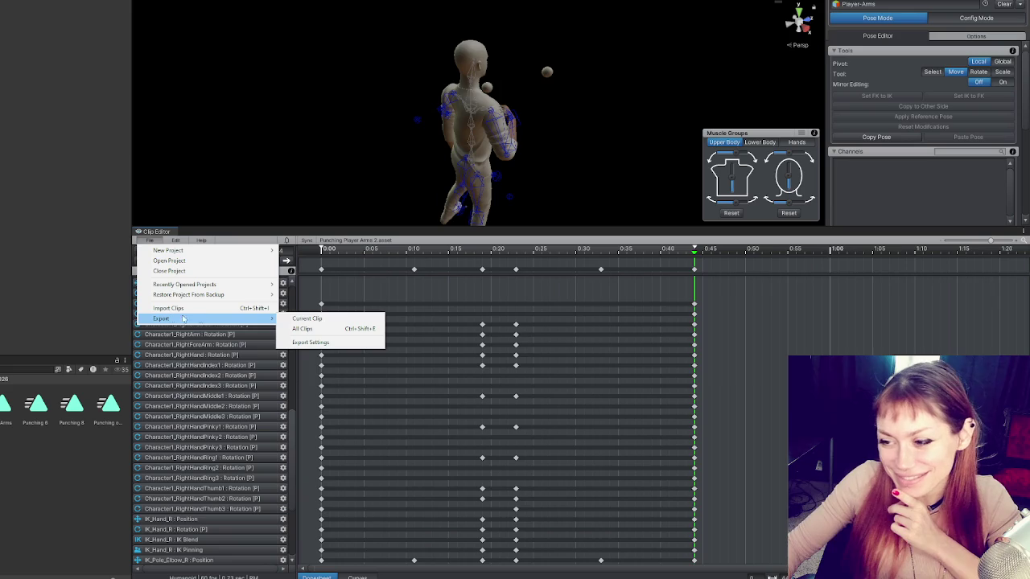
{"action": "left_click", "coordinate": [319, 319]}
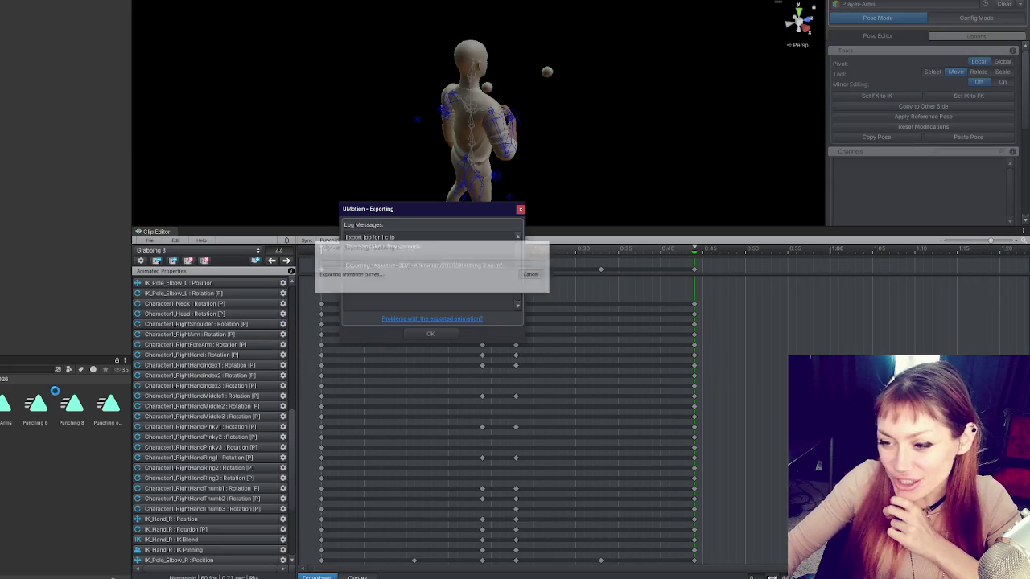
{"action": "left_click", "coordinate": [433, 333]}
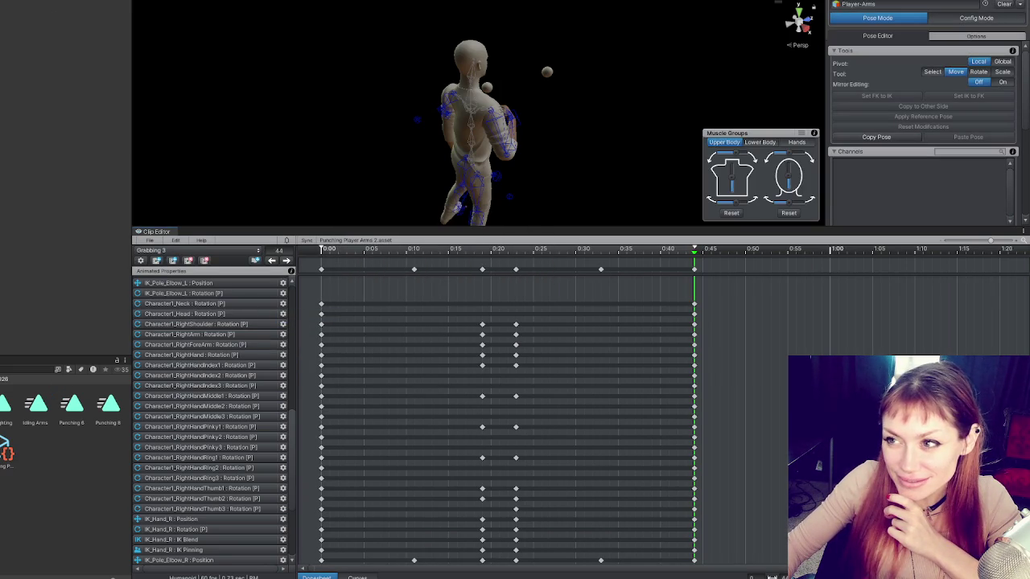
Step: Assign Grabbing 3 as the motion of the Animator's Grabbing state
{"action": "left_click", "coordinate": [120, 95]}
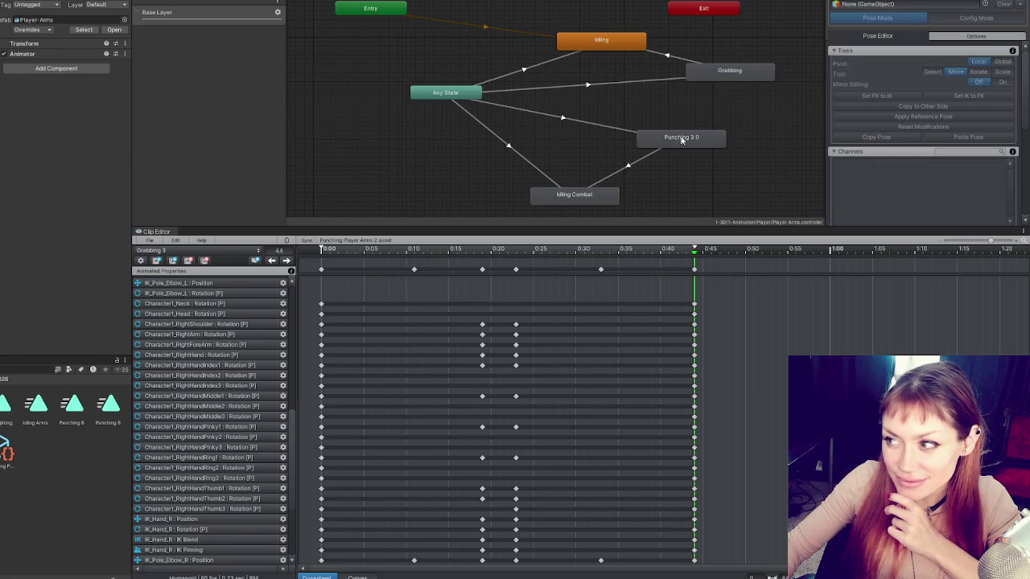
{"action": "left_click", "coordinate": [722, 76]}
{"action": "left_click_drag", "start_coordinate": [4, 404], "coordinate": [73, 25]}
Step: Bake Root Rotation and Root Position (XZ) into pose for the Grabbing 3 clip
{"action": "double_click", "coordinate": [72, 25]}
{"action": "left_click", "coordinate": [50, 72]}
{"action": "left_click", "coordinate": [49, 152]}
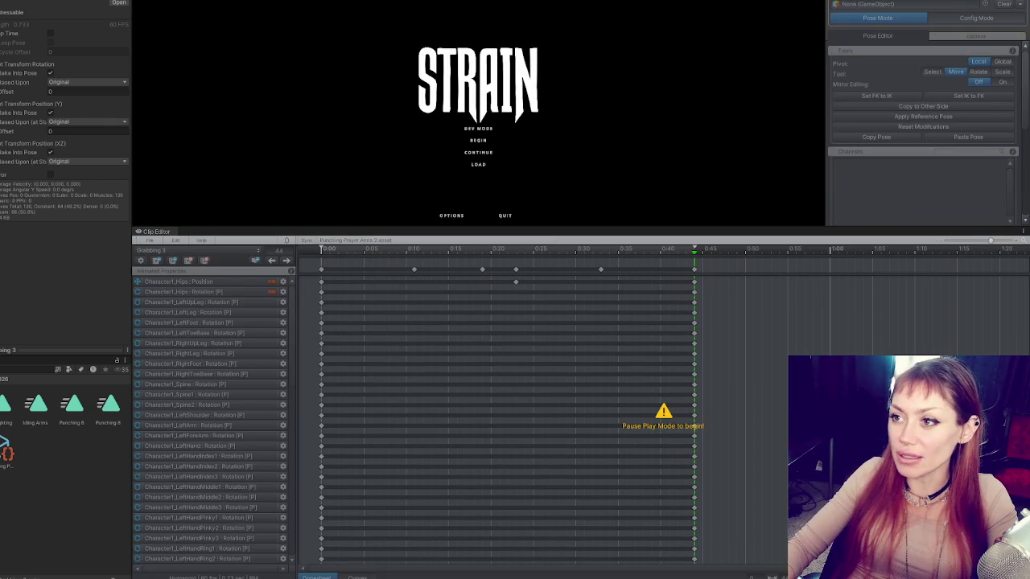
Step: Maximise the Game view, start Strain in DEV MODE, and step back to view the yard
{"action": "key", "text": "shift+space"}
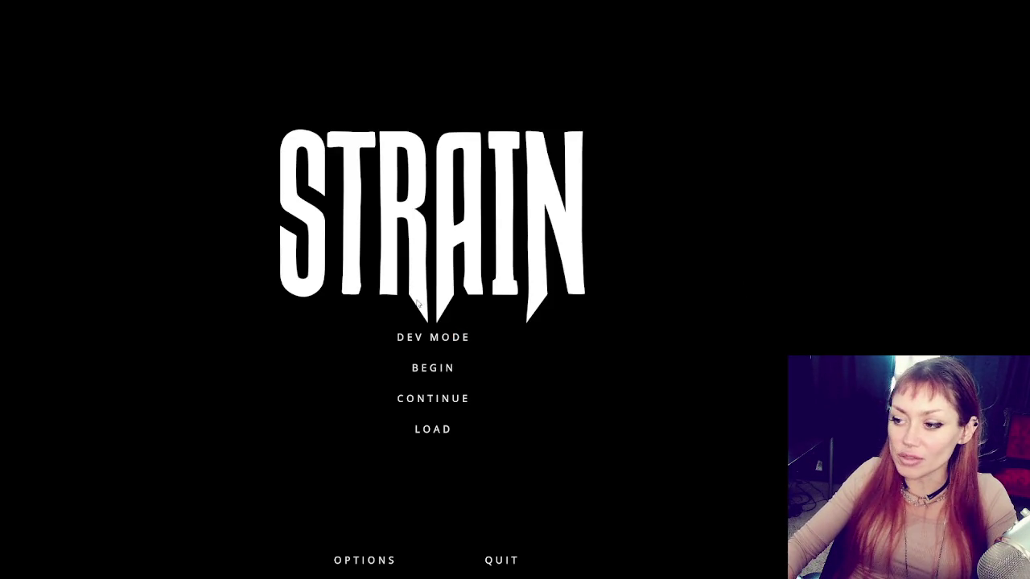
{"action": "left_click", "coordinate": [464, 338]}
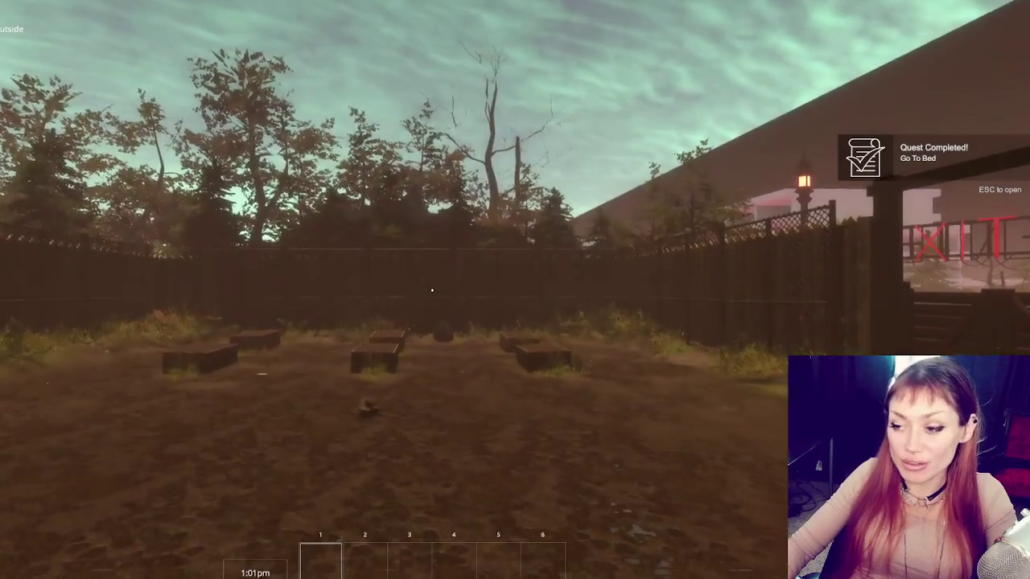
{"action": "key", "text": "s"}
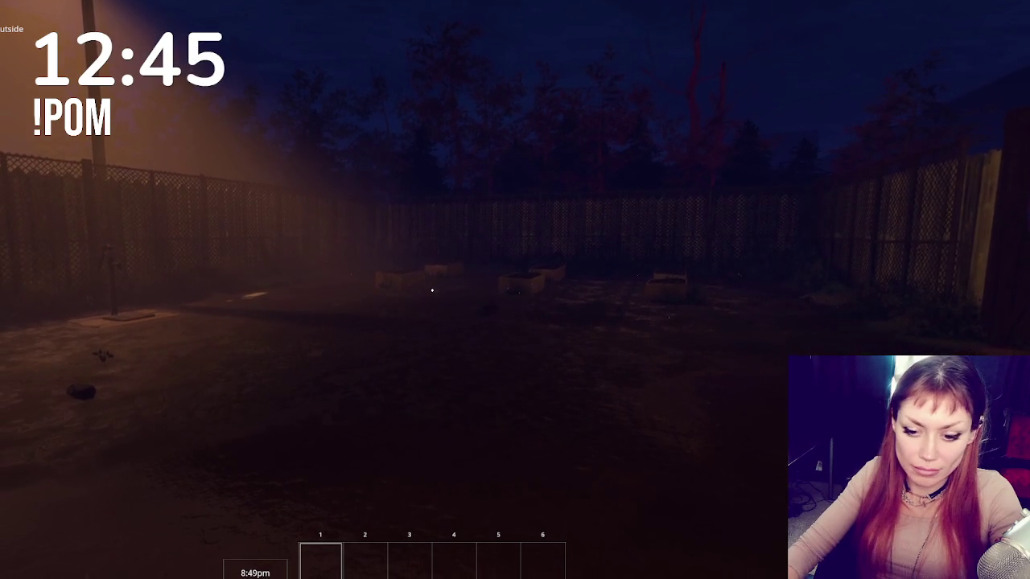
{"action": "key", "text": "XF86Calculator"}
{"action": "key", "text": "alt+F4"}
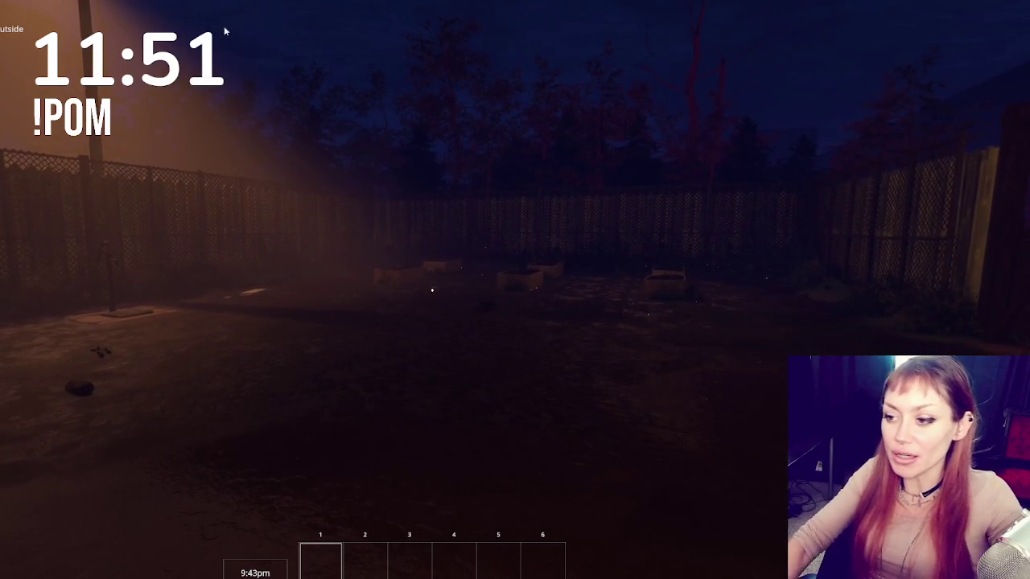
Step: Select hotbar slot 2, pick up the stone, plant, paper, log and plank, then pause
{"action": "key", "text": "2"}
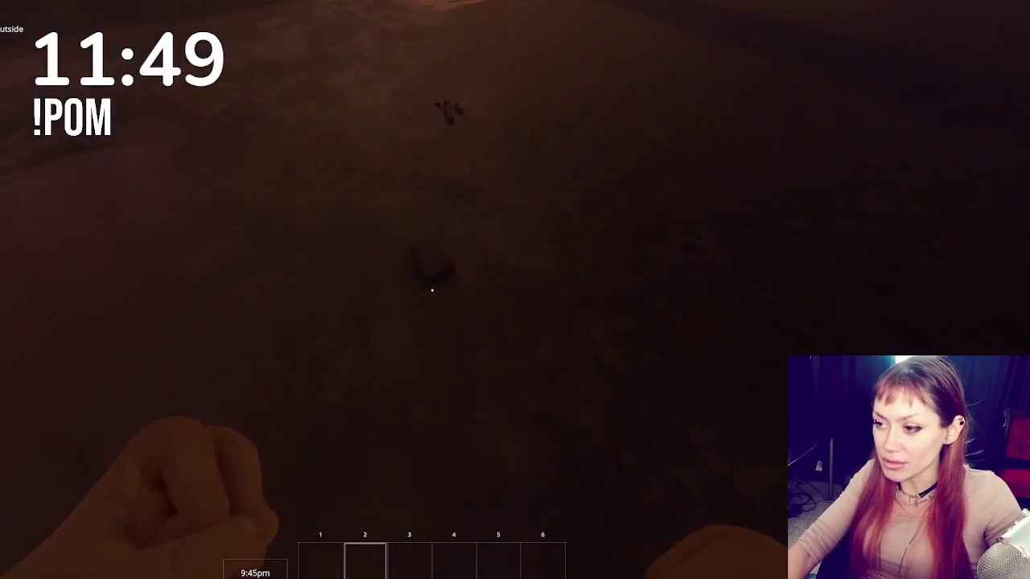
{"action": "key", "text": "e"}
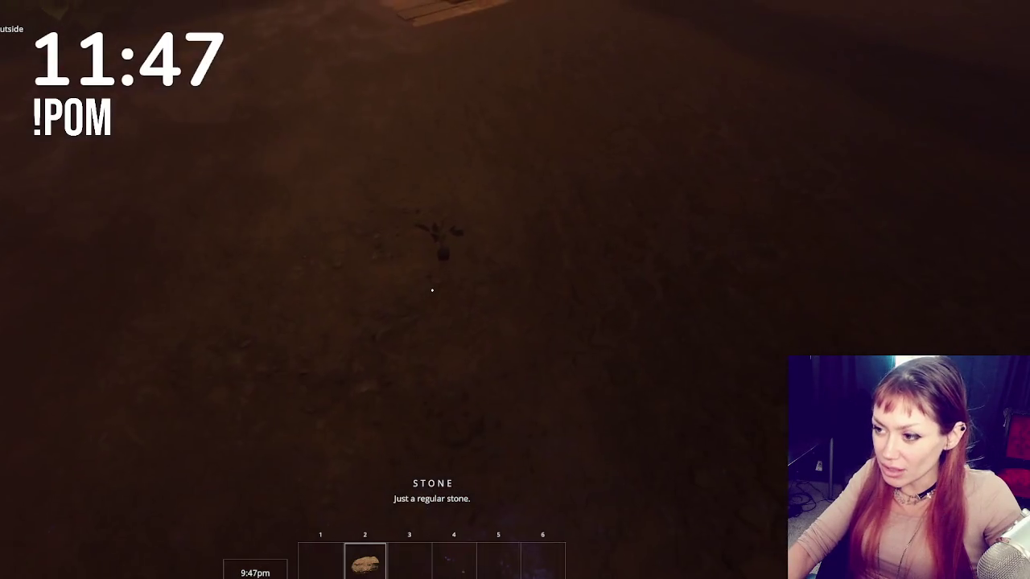
{"action": "key", "text": "e"}
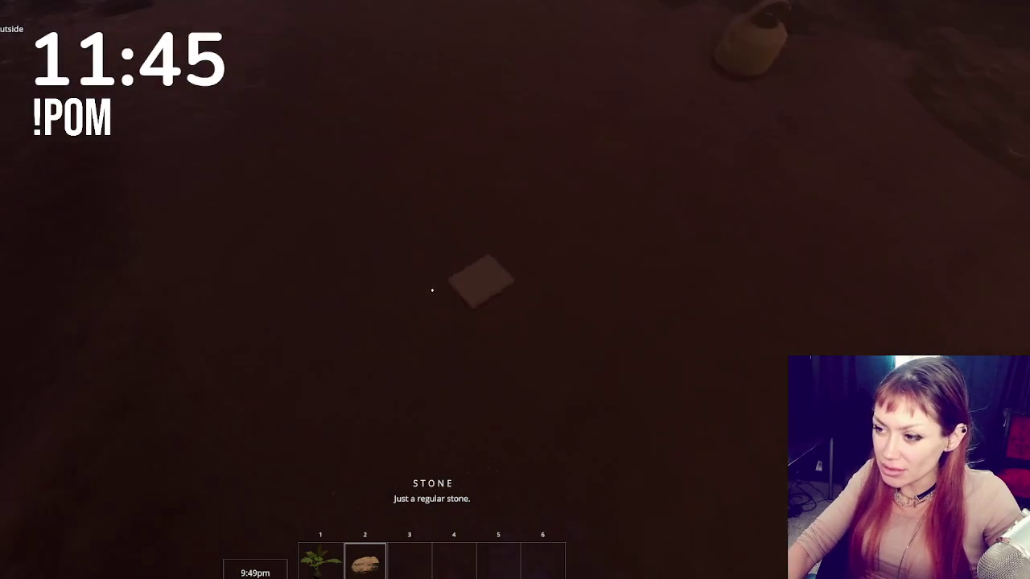
{"action": "key", "text": "e"}
{"action": "key", "text": "e"}
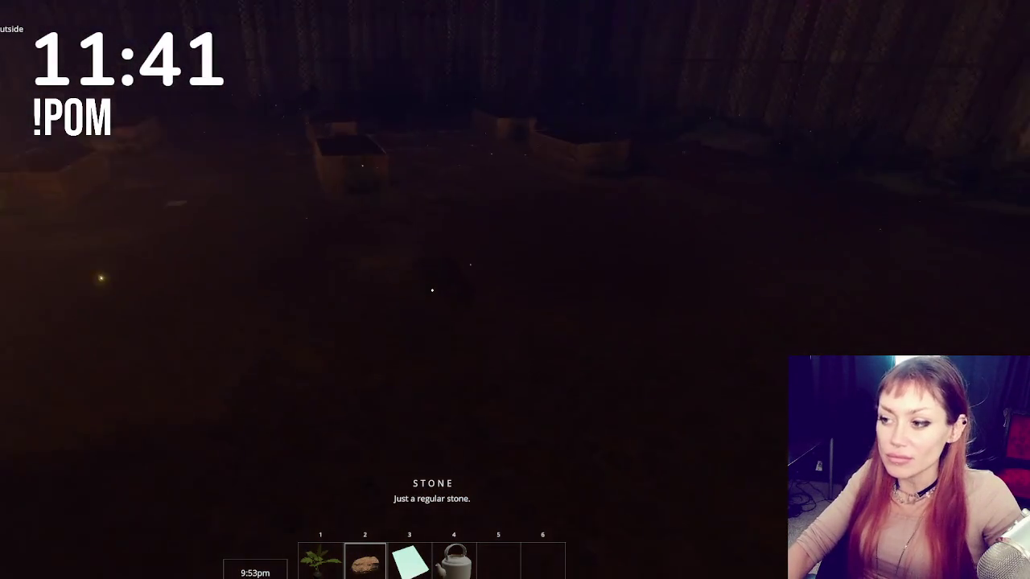
{"action": "key", "text": "e"}
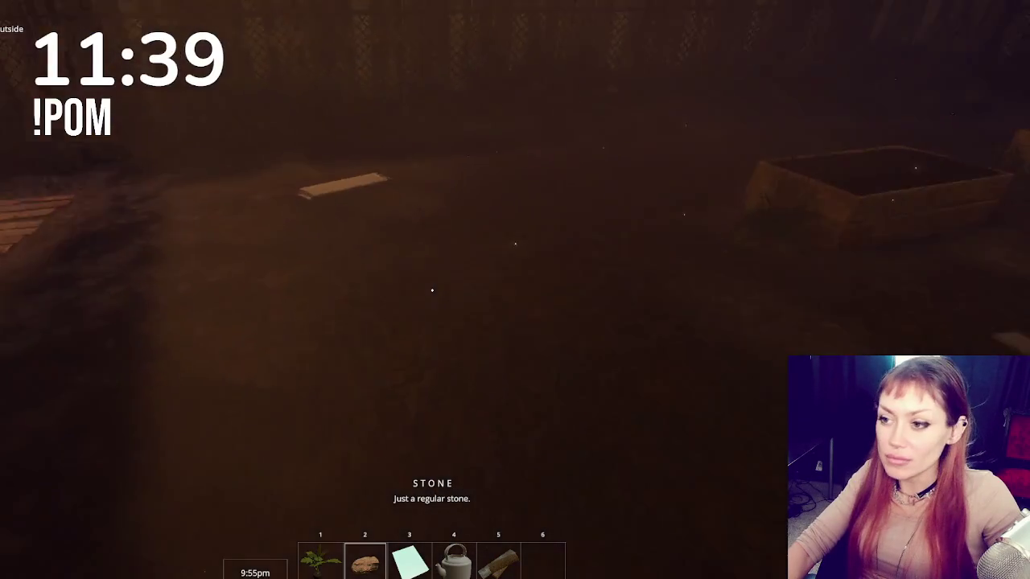
{"action": "key", "text": "e"}
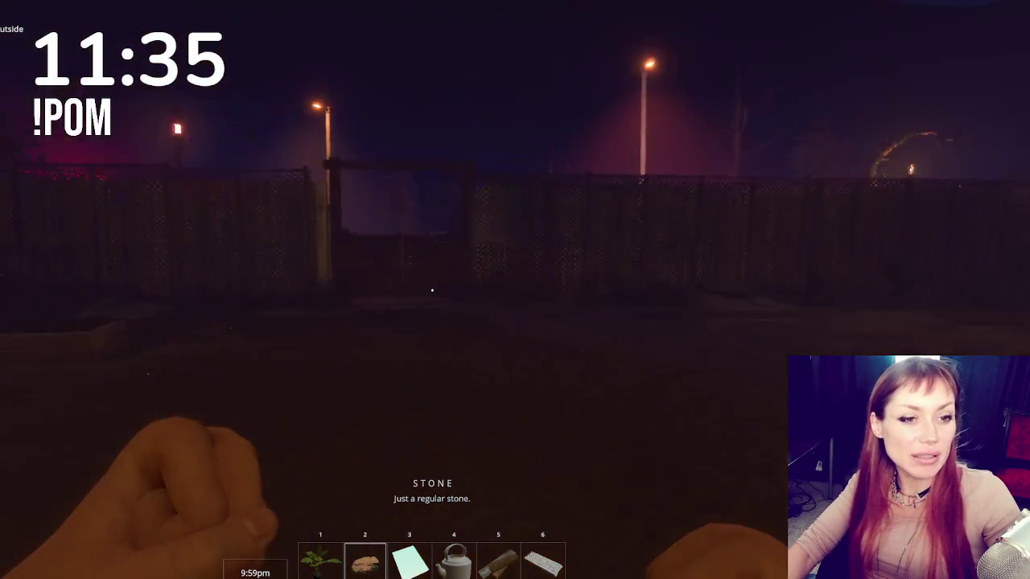
{"action": "key", "text": "Escape"}
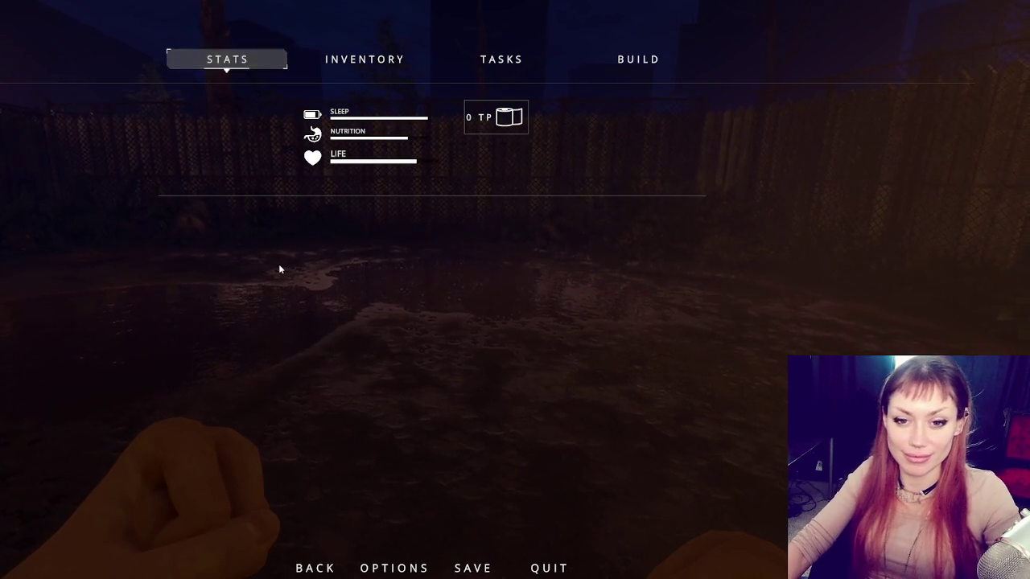
Step: Resume play and drop several carried items, including the kettle and booklet, onto the ground
{"action": "key", "text": "Escape"}
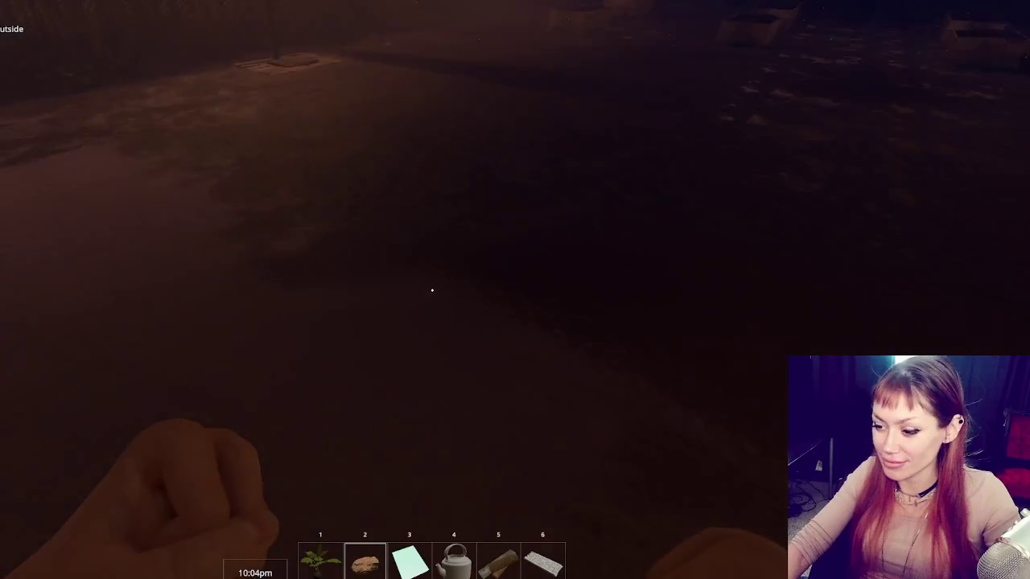
{"action": "key", "text": "3"}
{"action": "left_click", "coordinate": [432, 289]}
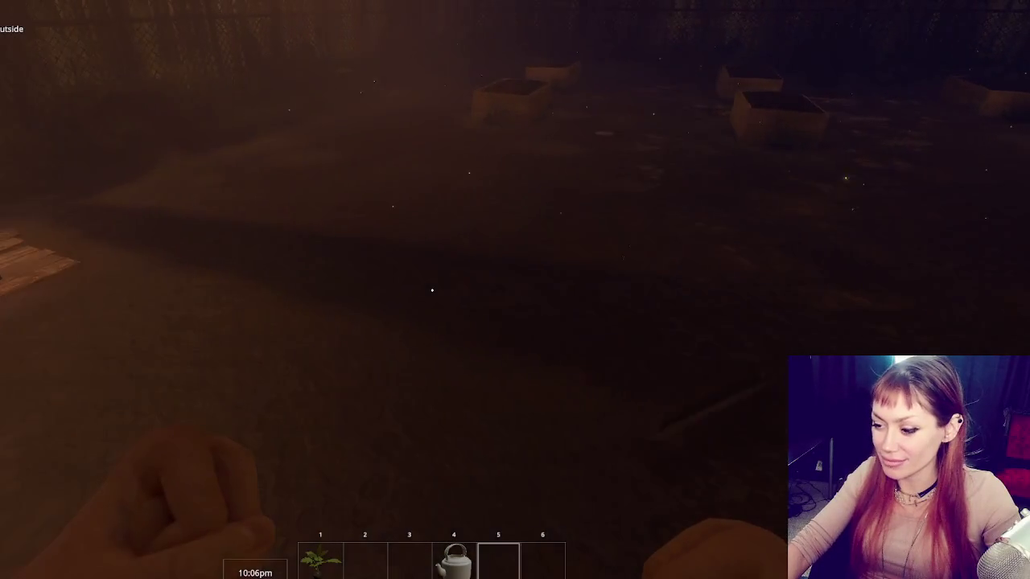
{"action": "left_click", "coordinate": [432, 290]}
{"action": "left_click", "coordinate": [432, 290]}
Step: Pick the newspaper, kettle, bread and paper back up, then bring up the pause menu
{"action": "left_click", "coordinate": [432, 289]}
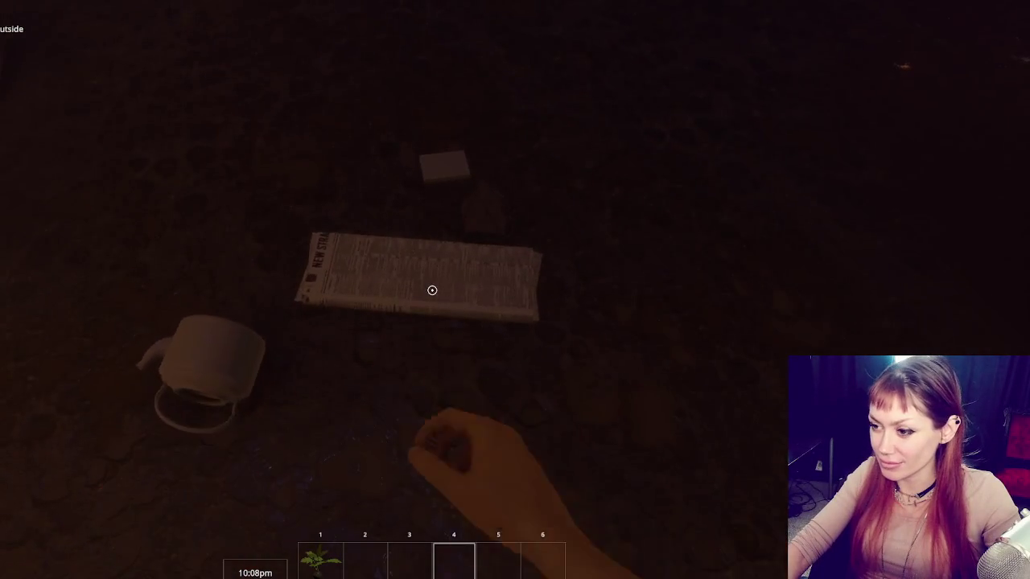
{"action": "left_click", "coordinate": [432, 290]}
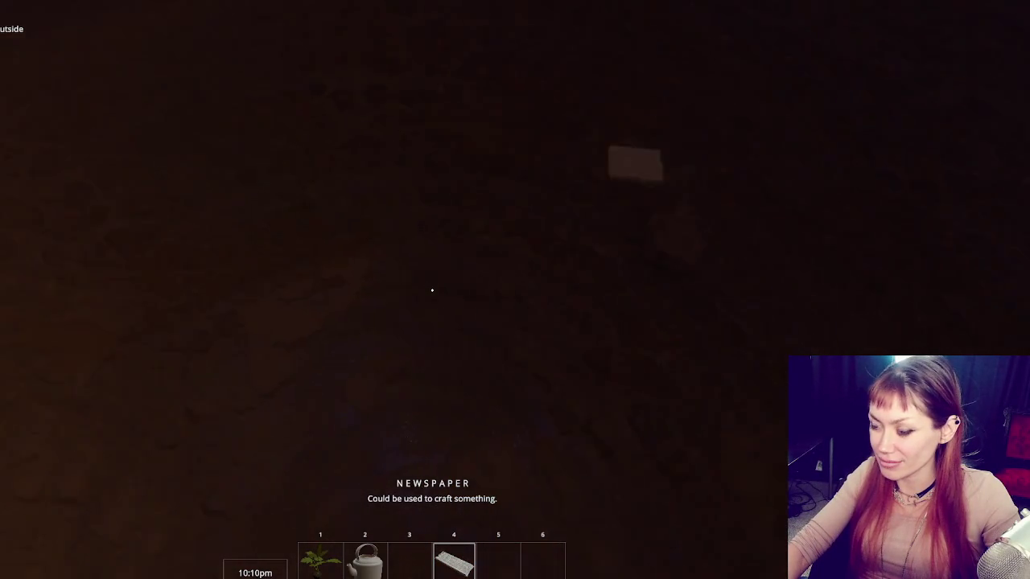
{"action": "left_click", "coordinate": [432, 289]}
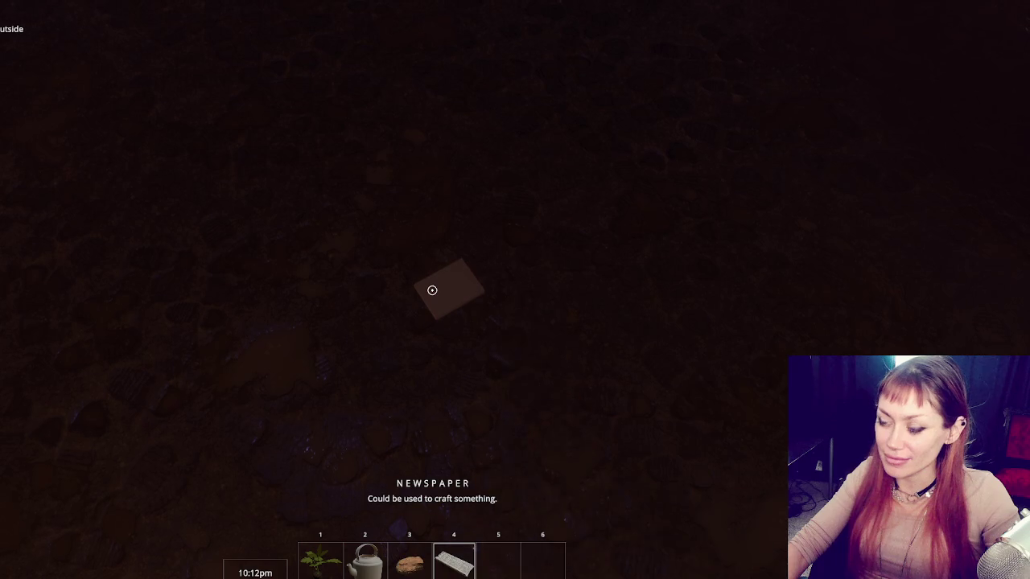
{"action": "left_click", "coordinate": [433, 290]}
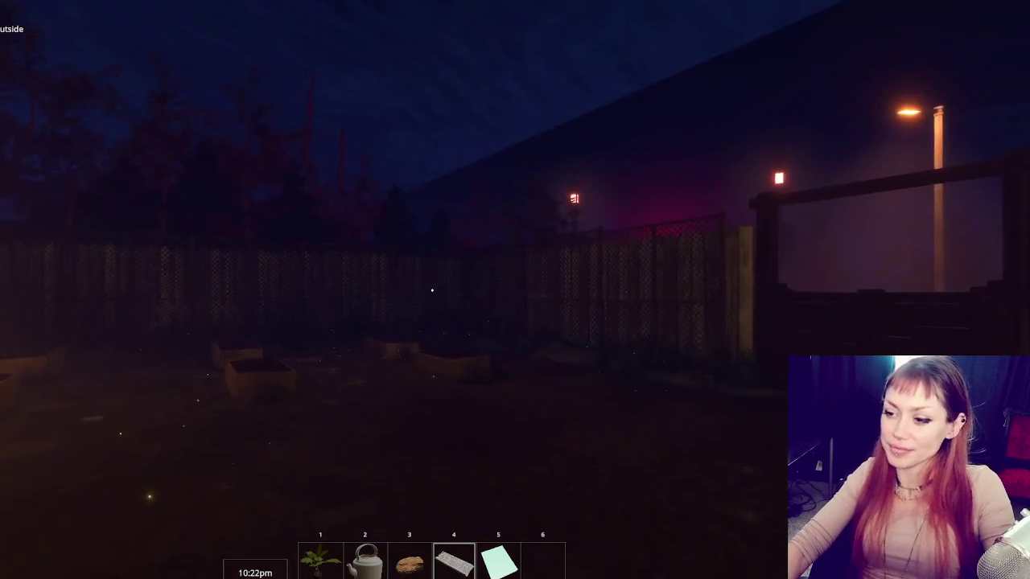
{"action": "key", "text": "Escape"}
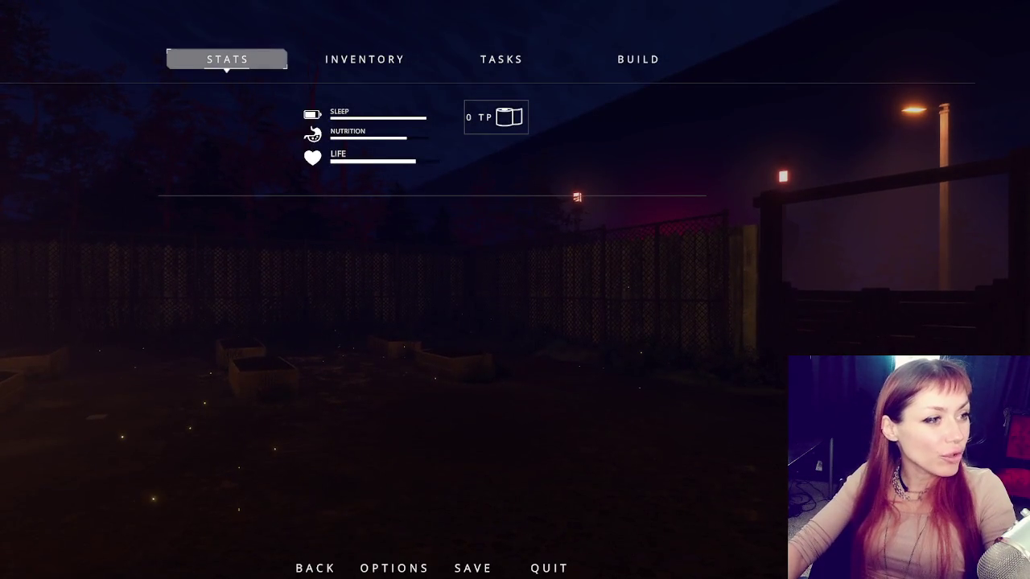
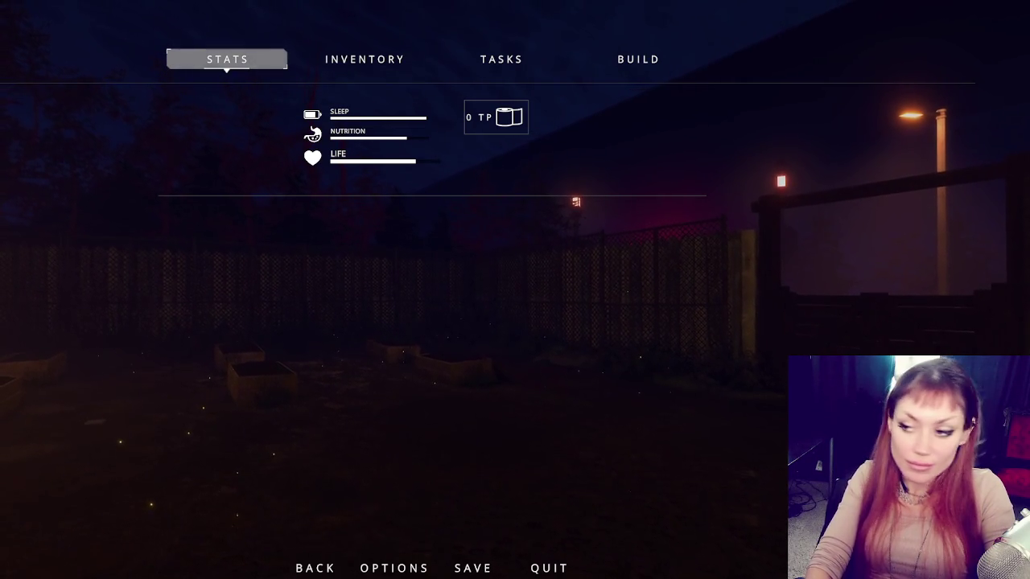
Step: Resume play and pick up the wooden item into the sixth hotbar slot
{"action": "key", "text": "Escape"}
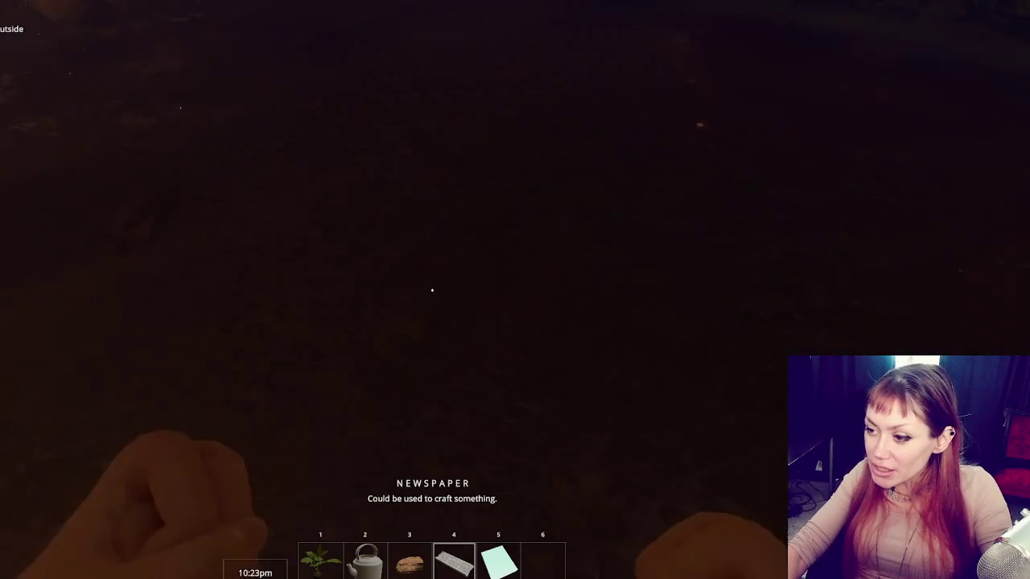
{"action": "key", "text": "e"}
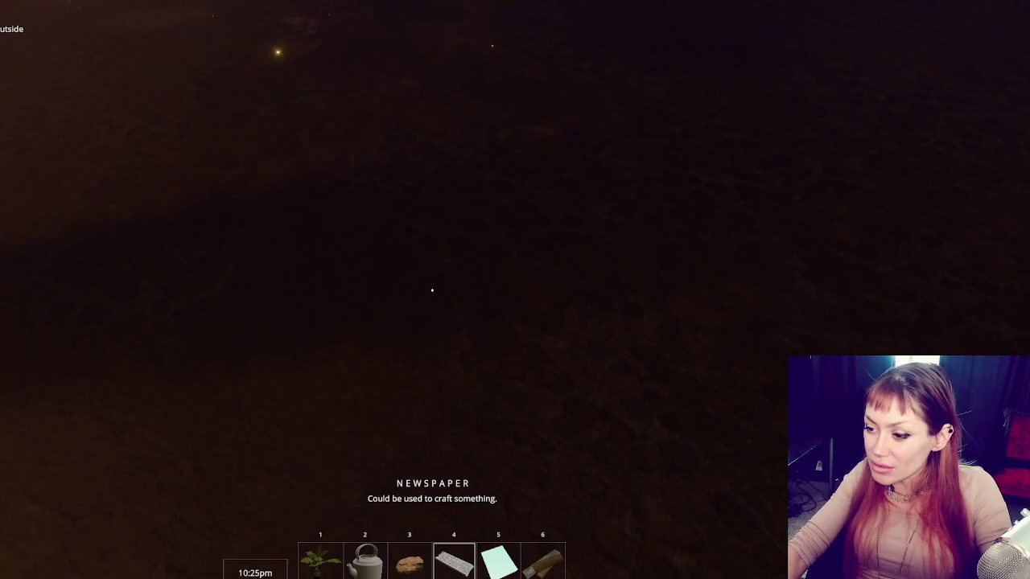
{"action": "key", "text": "Escape"}
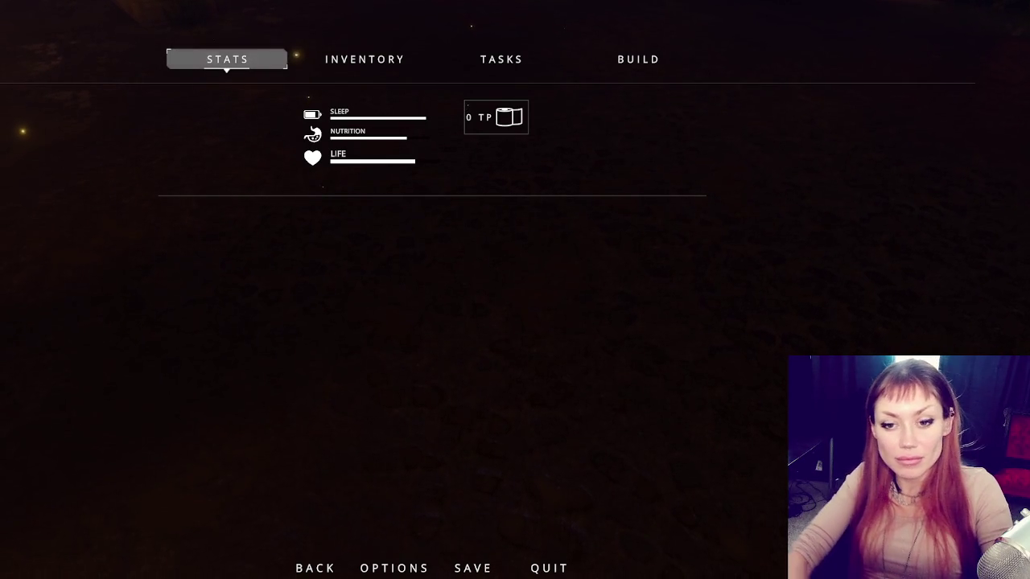
Step: Walk past the planter boxes toward the fence and puddle and throw a test punch
{"action": "key", "text": "Escape"}
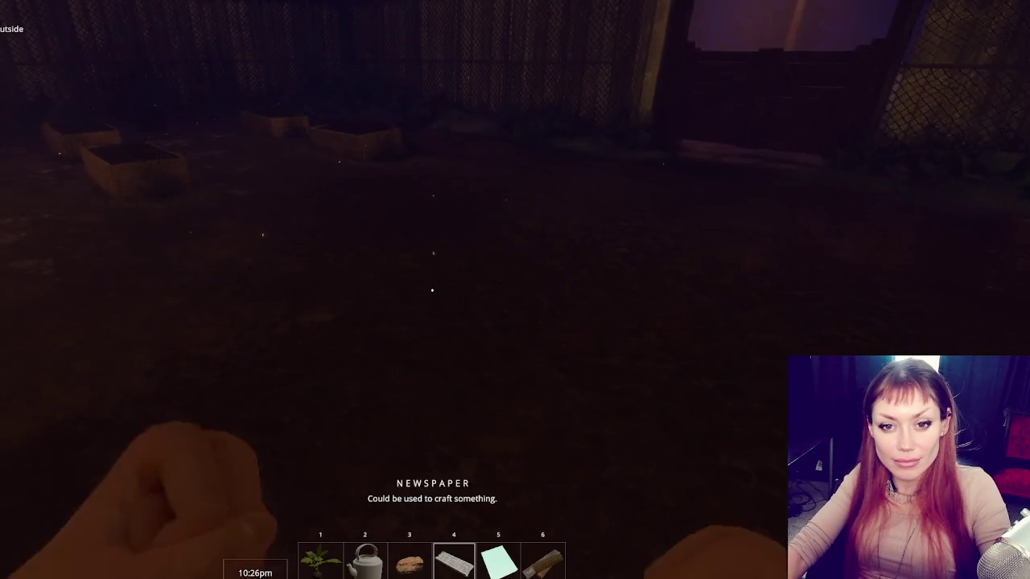
{"action": "key", "text": "w"}
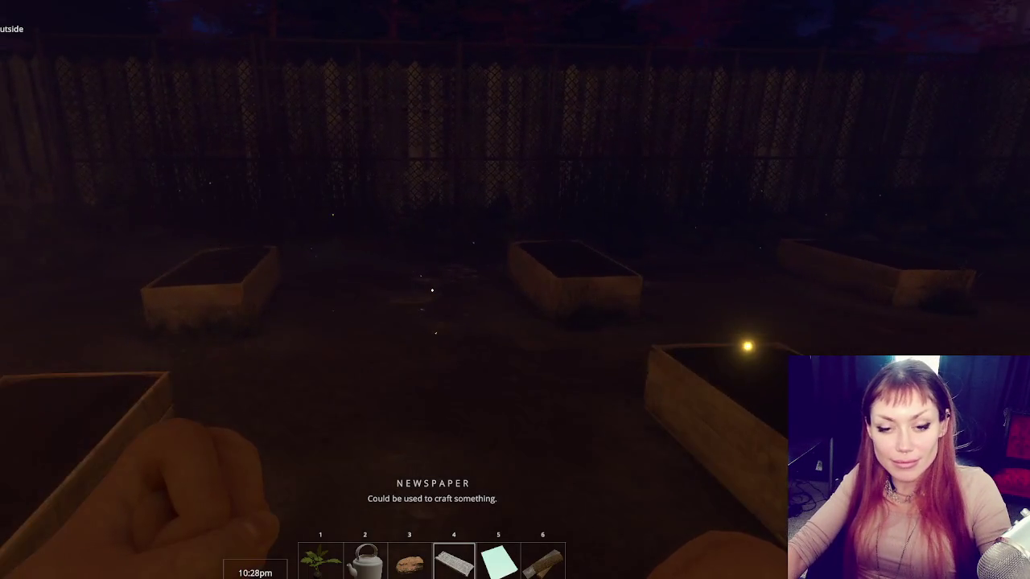
{"action": "key", "text": "w"}
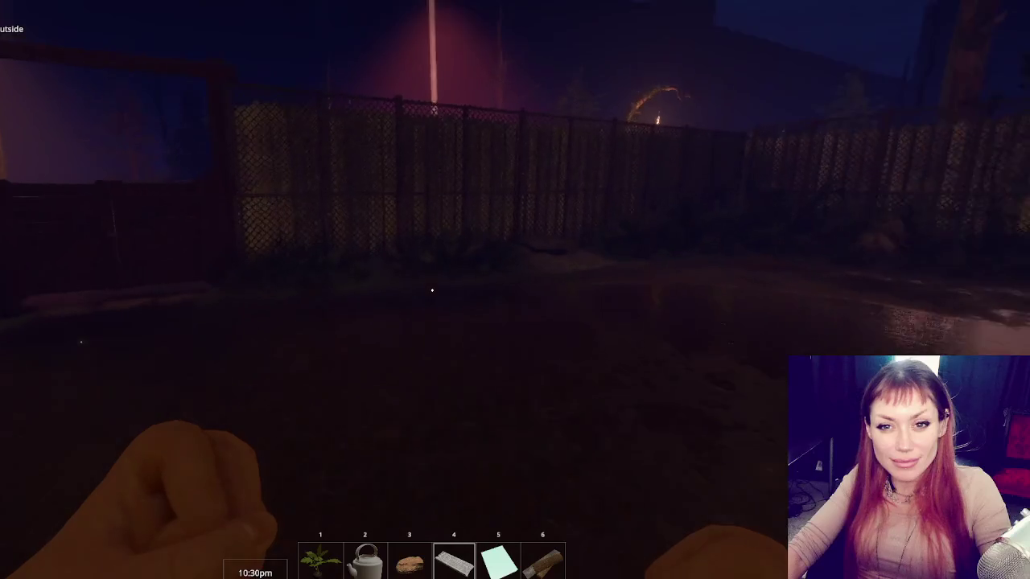
{"action": "key", "text": "w"}
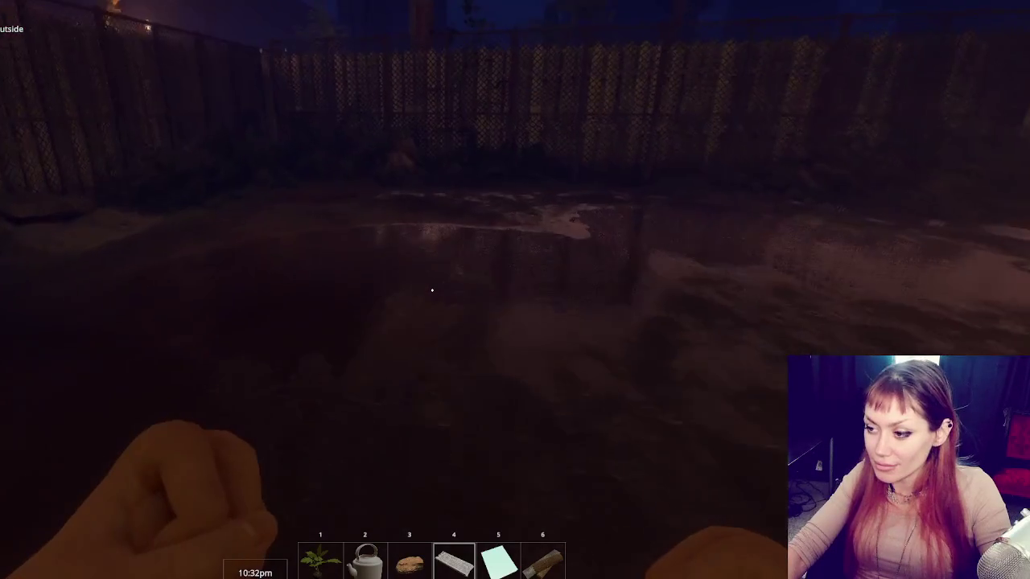
{"action": "left_click", "coordinate": [432, 289]}
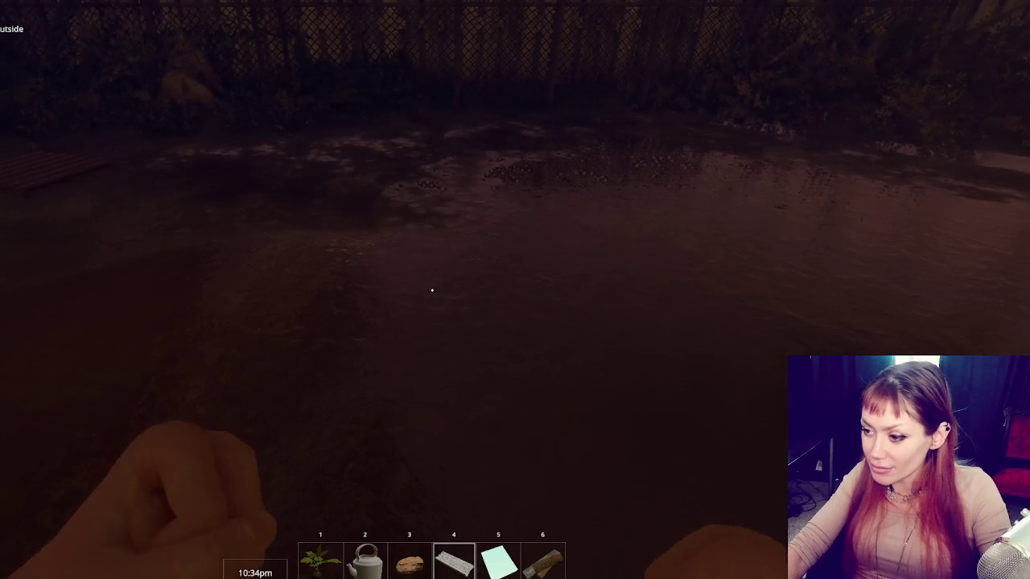
Step: Cross the puddle punching repeatedly to check the arm swing, then pause the game
{"action": "key", "text": "w"}
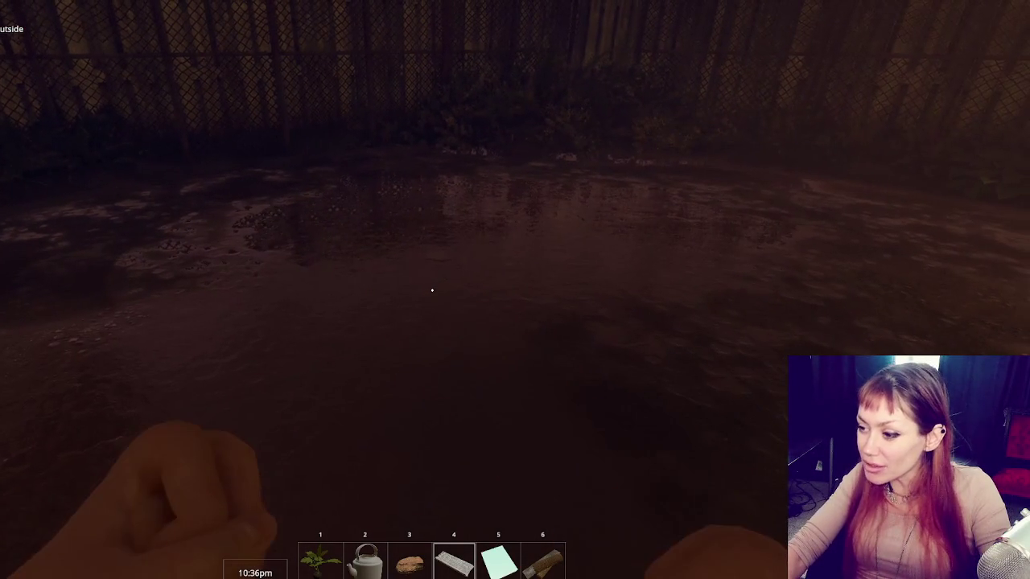
{"action": "left_click", "coordinate": [432, 289]}
{"action": "left_click", "coordinate": [432, 290]}
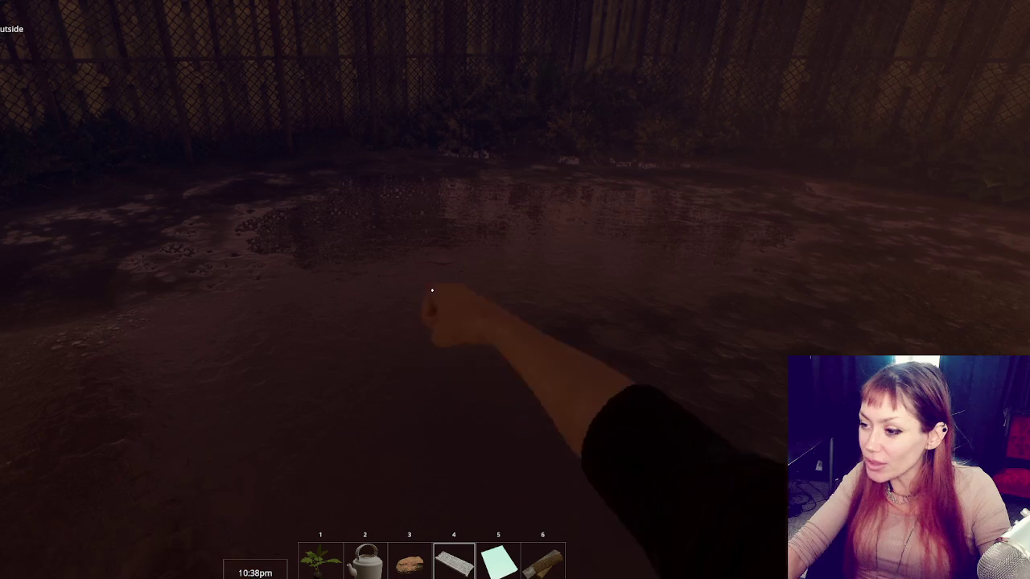
{"action": "left_click", "coordinate": [432, 290]}
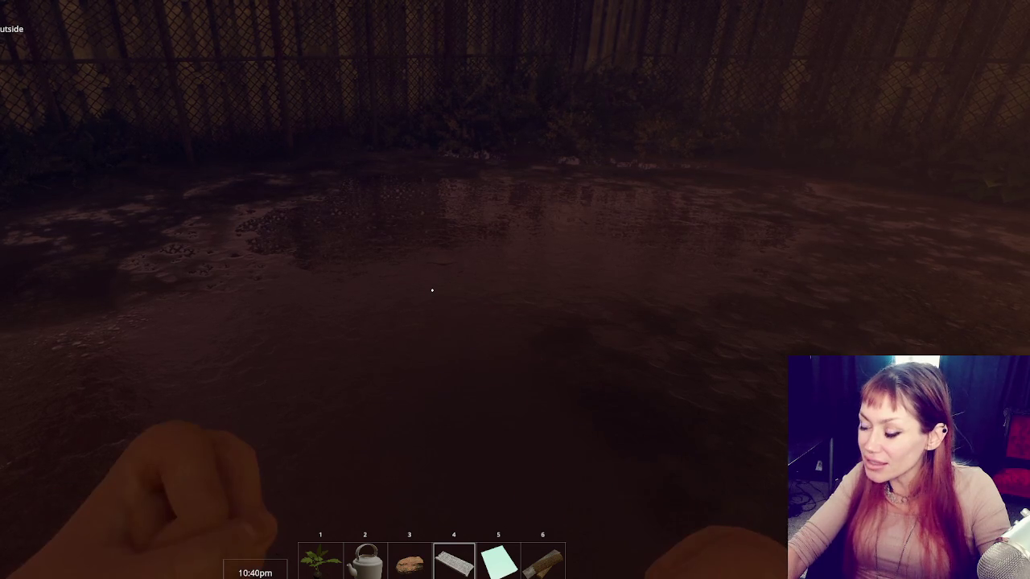
{"action": "left_click", "coordinate": [432, 290]}
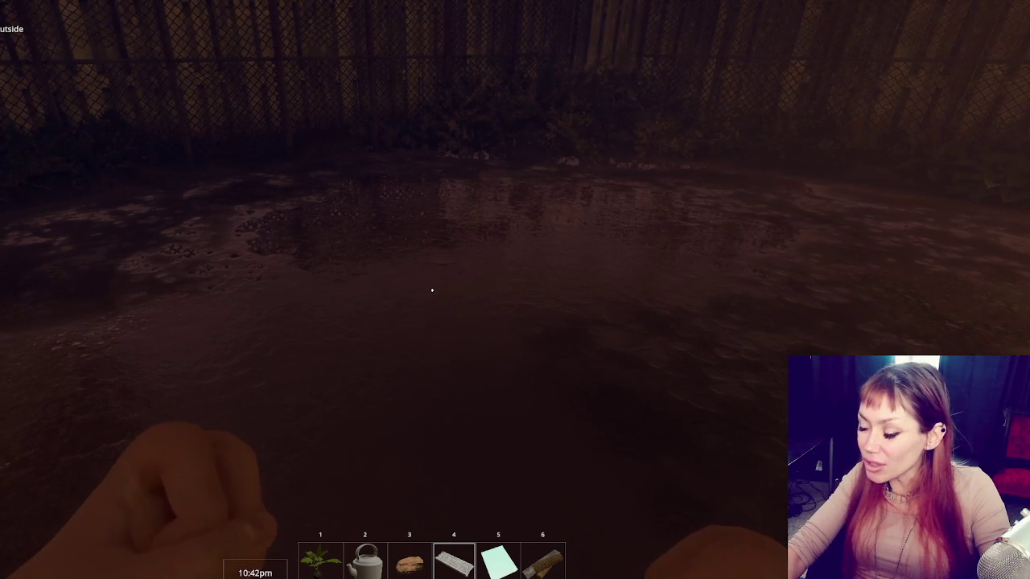
{"action": "key", "text": "Escape"}
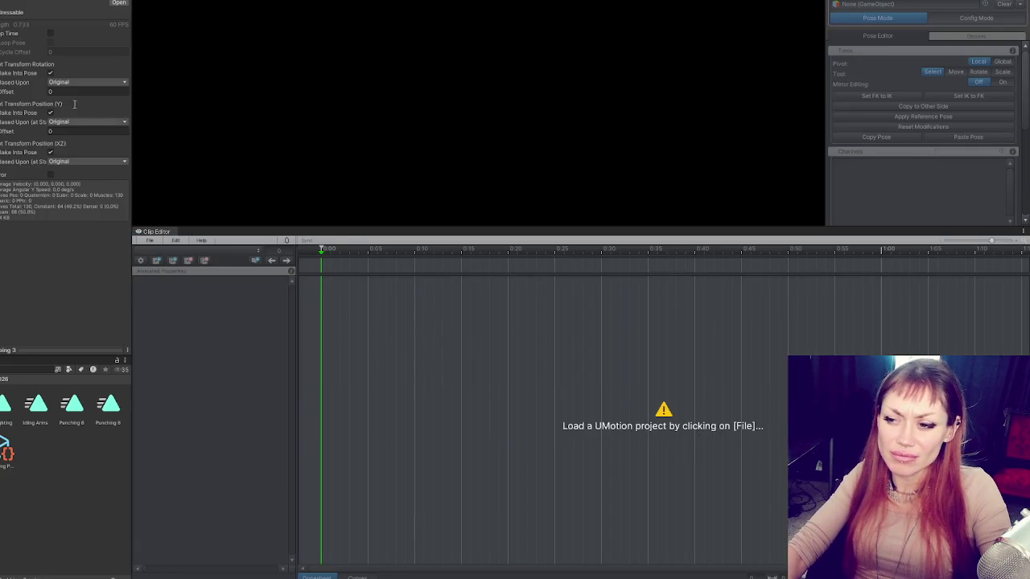
Step: Load Punching Player Arms 2.asset from Recently Opened Projects and make the Scene view taller
{"action": "left_click", "coordinate": [152, 243]}
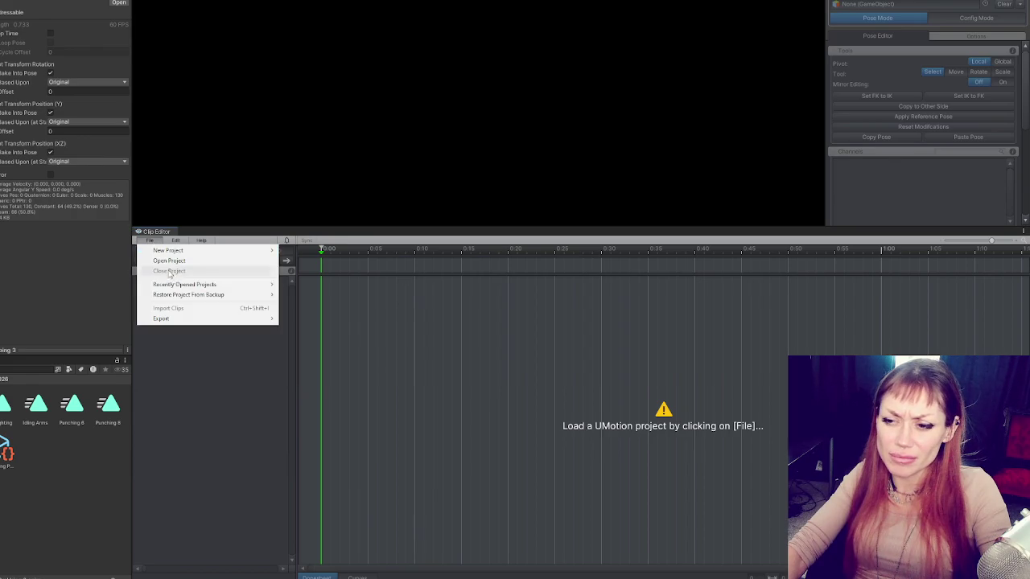
{"action": "mouse_move", "coordinate": [227, 284]}
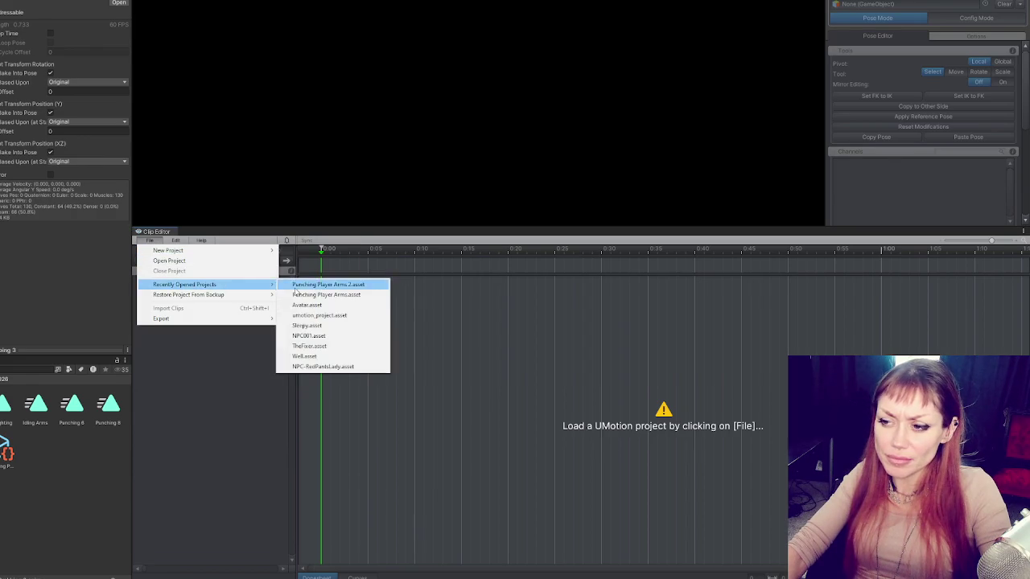
{"action": "left_click", "coordinate": [295, 286]}
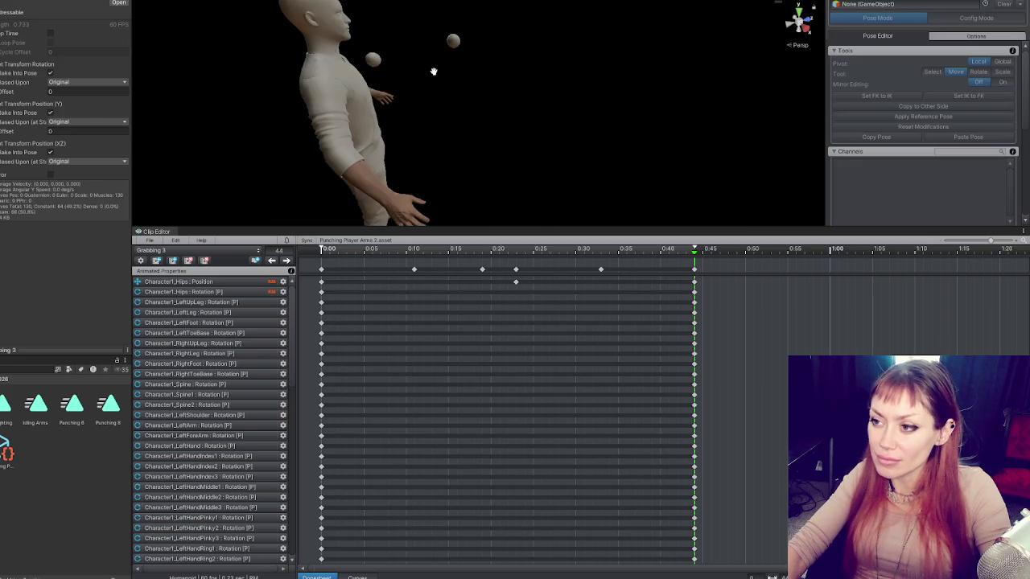
{"action": "mouse_move", "coordinate": [609, 230]}
{"action": "left_mouse_down"}
{"action": "mouse_move", "coordinate": [627, 292]}
{"action": "mouse_move", "coordinate": [563, 348]}
{"action": "left_mouse_up"}
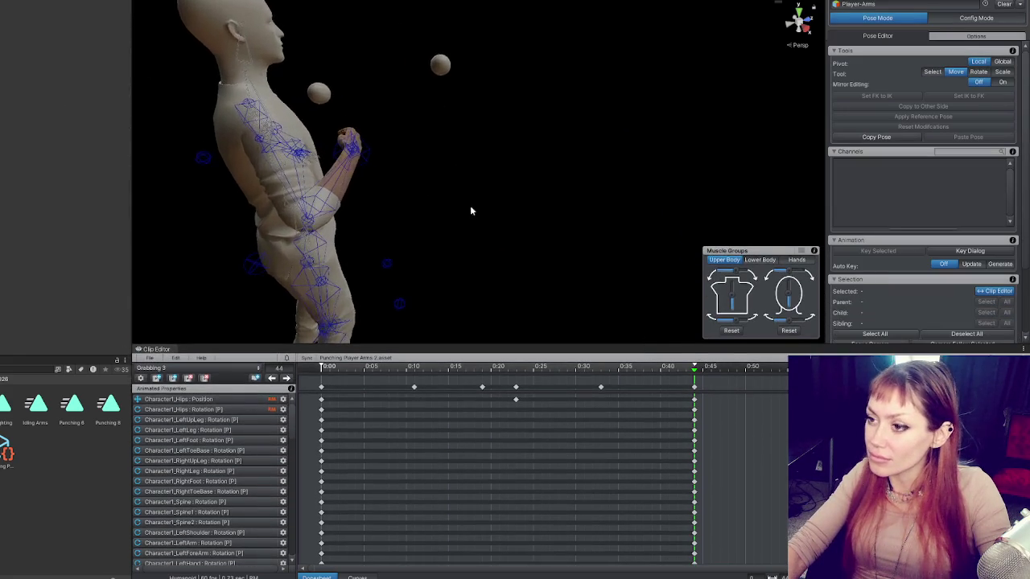
Step: Step through the Grabbing 3 keyframes at 0:10, 0:18 and 0:23
{"action": "left_click", "coordinate": [287, 379]}
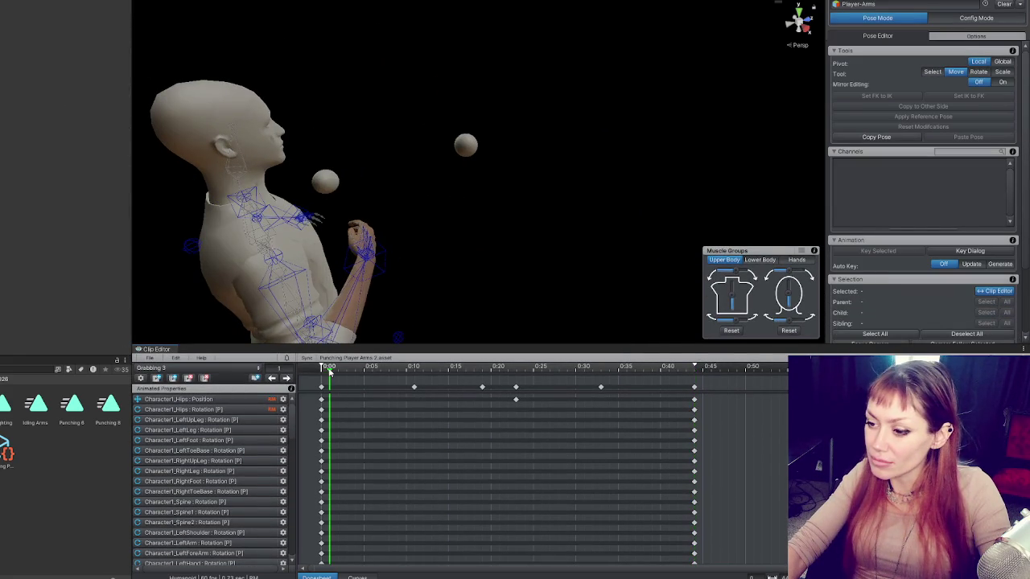
{"action": "left_click", "coordinate": [287, 379]}
{"action": "left_click", "coordinate": [287, 379]}
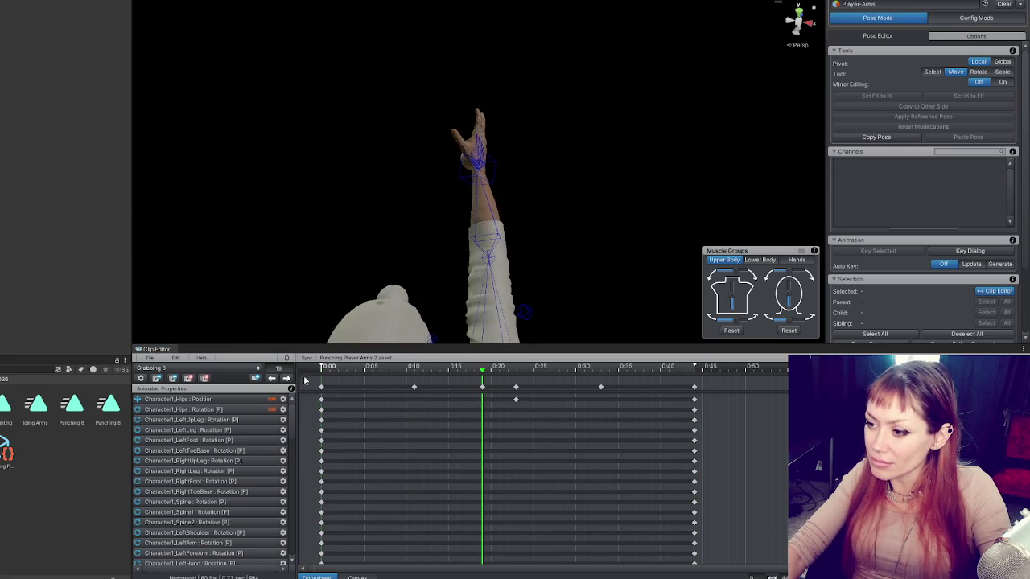
{"action": "left_click", "coordinate": [287, 379]}
Step: Switch to the Punching 8 clip and step through each of its punch keyframes
{"action": "left_click", "coordinate": [195, 367]}
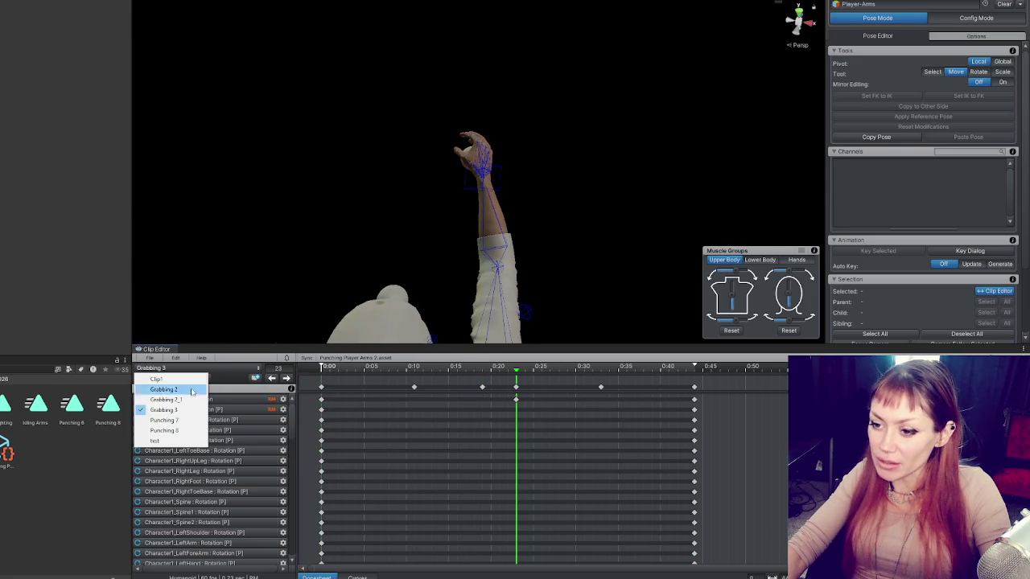
{"action": "left_click", "coordinate": [187, 431]}
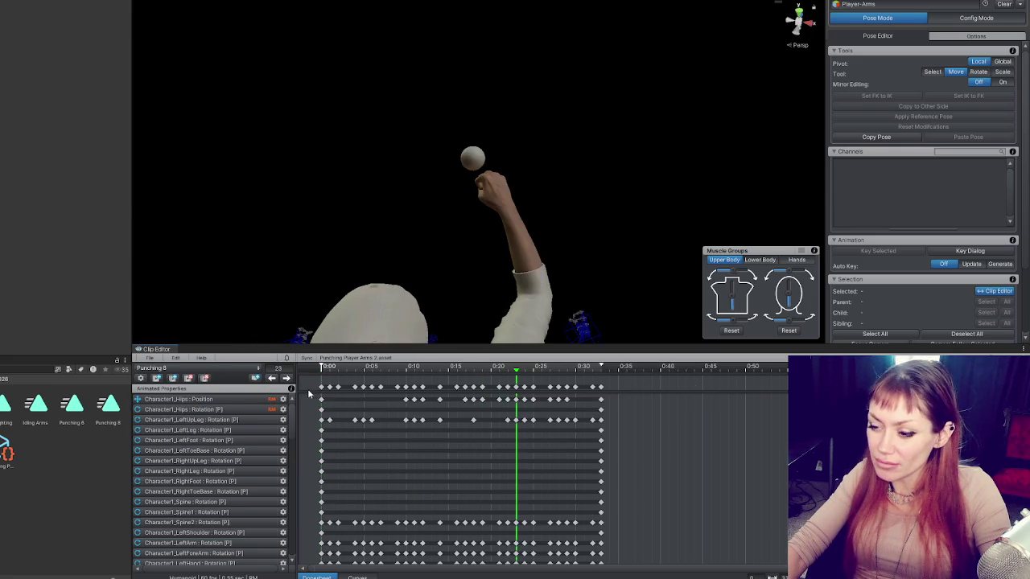
{"action": "left_click", "coordinate": [324, 367]}
{"action": "left_click", "coordinate": [286, 379]}
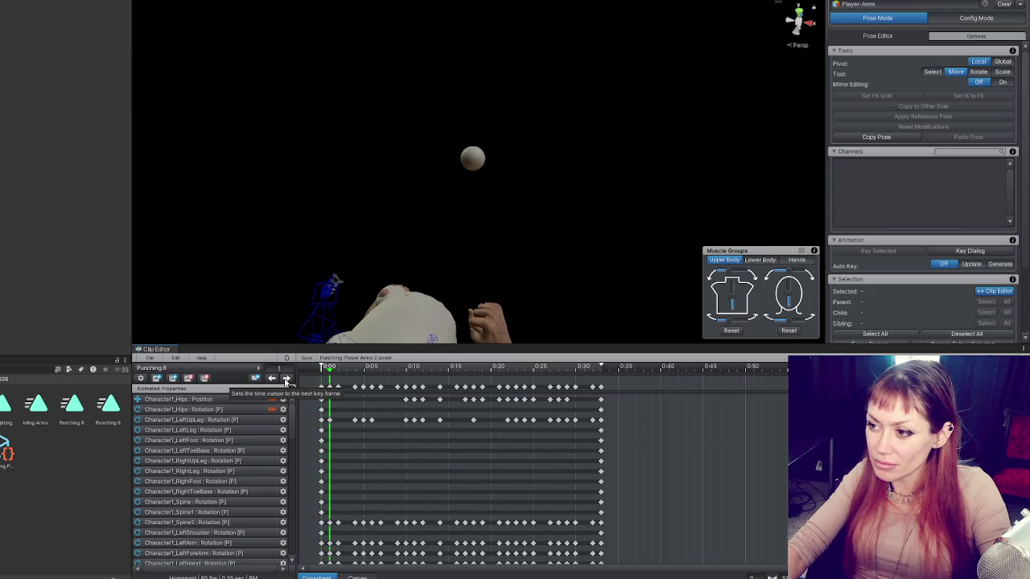
{"action": "left_click", "coordinate": [287, 380]}
{"action": "left_click", "coordinate": [286, 380]}
{"action": "left_click", "coordinate": [286, 379]}
{"action": "left_click", "coordinate": [286, 379]}
{"action": "left_click", "coordinate": [287, 380]}
{"action": "left_click", "coordinate": [287, 379]}
{"action": "left_click", "coordinate": [287, 380]}
{"action": "left_click", "coordinate": [287, 380]}
{"action": "left_click", "coordinate": [286, 380]}
{"action": "left_click", "coordinate": [286, 380]}
{"action": "left_click", "coordinate": [287, 380]}
{"action": "left_click", "coordinate": [286, 380]}
{"action": "left_click", "coordinate": [287, 380]}
{"action": "left_click", "coordinate": [286, 380]}
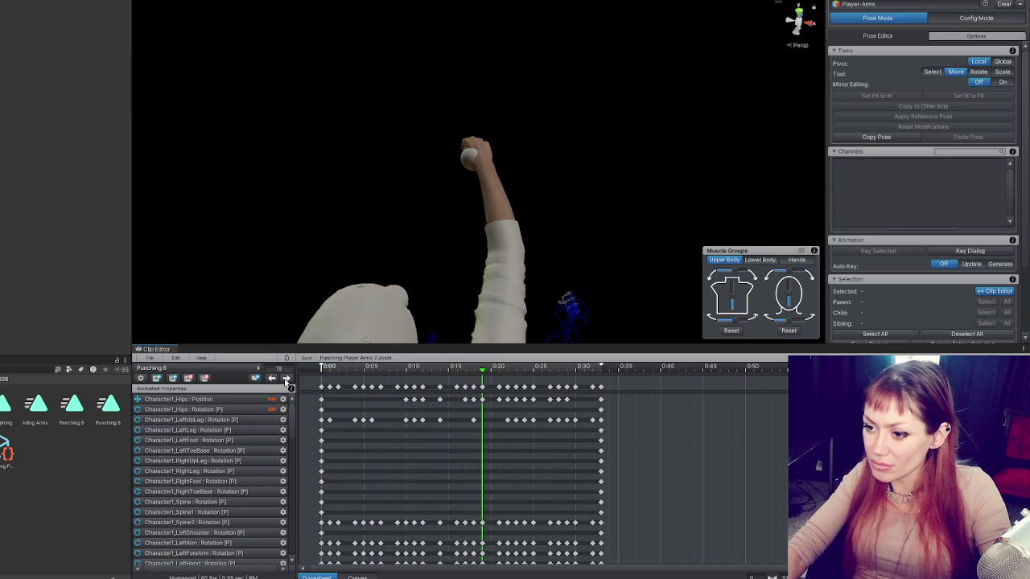
{"action": "left_click", "coordinate": [286, 380]}
{"action": "left_click", "coordinate": [286, 380]}
{"action": "left_click", "coordinate": [286, 380]}
{"action": "left_click", "coordinate": [287, 379]}
{"action": "left_click", "coordinate": [287, 380]}
Step: Orbit around the arms to inspect the pose, then box-select the keyframes from 0:00 to 0:08
{"action": "mouse_move", "coordinate": [451, 193]}
{"action": "left_mouse_down"}
{"action": "mouse_move", "coordinate": [513, 144]}
{"action": "mouse_move", "coordinate": [514, 103]}
{"action": "left_mouse_up"}
{"action": "scroll", "coordinate": [442, 418], "scroll_direction": "right", "scroll_amount": 3}
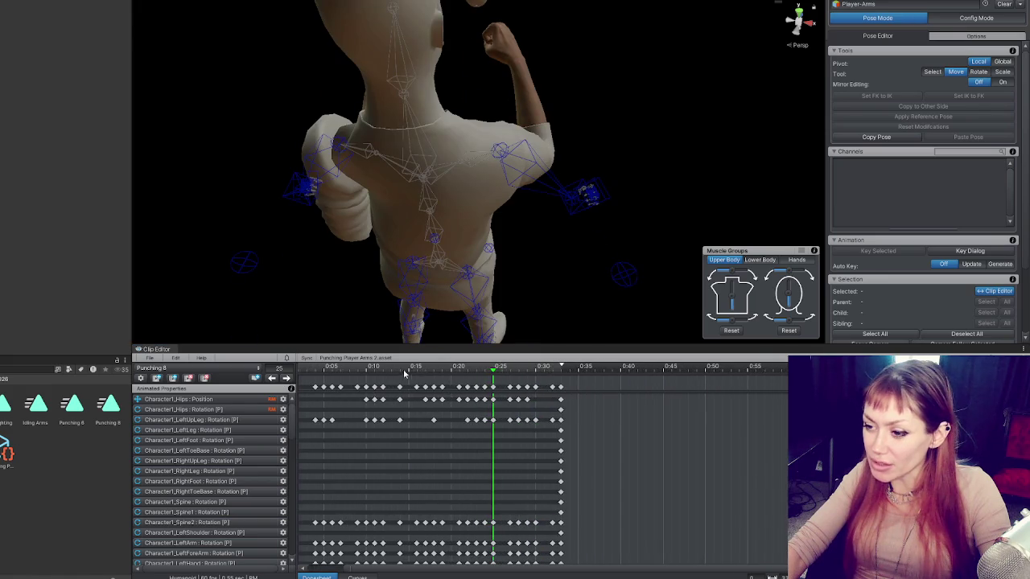
{"action": "scroll", "coordinate": [404, 373], "scroll_direction": "up", "scroll_amount": 2}
{"action": "scroll", "coordinate": [385, 379], "scroll_direction": "down", "scroll_amount": 4}
{"action": "scroll", "coordinate": [537, 110], "scroll_direction": "up", "scroll_amount": 3}
{"action": "left_click_drag", "start_coordinate": [536, 109], "coordinate": [376, 308]}
{"action": "scroll", "coordinate": [442, 239], "scroll_direction": "down", "scroll_amount": 3}
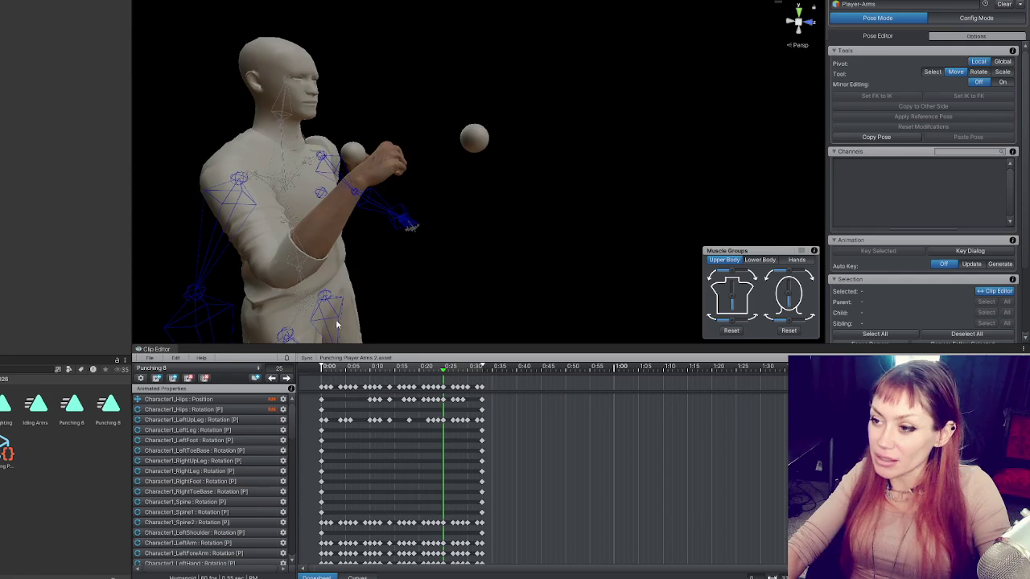
{"action": "mouse_move", "coordinate": [327, 386]}
{"action": "left_mouse_down"}
{"action": "mouse_move", "coordinate": [347, 390]}
{"action": "mouse_move", "coordinate": [360, 559]}
{"action": "left_mouse_up"}
{"action": "mouse_move", "coordinate": [375, 367]}
{"action": "left_mouse_down"}
{"action": "mouse_move", "coordinate": [321, 367]}
{"action": "mouse_move", "coordinate": [421, 371]}
{"action": "mouse_move", "coordinate": [371, 405]}
{"action": "mouse_move", "coordinate": [322, 407]}
{"action": "left_mouse_up"}
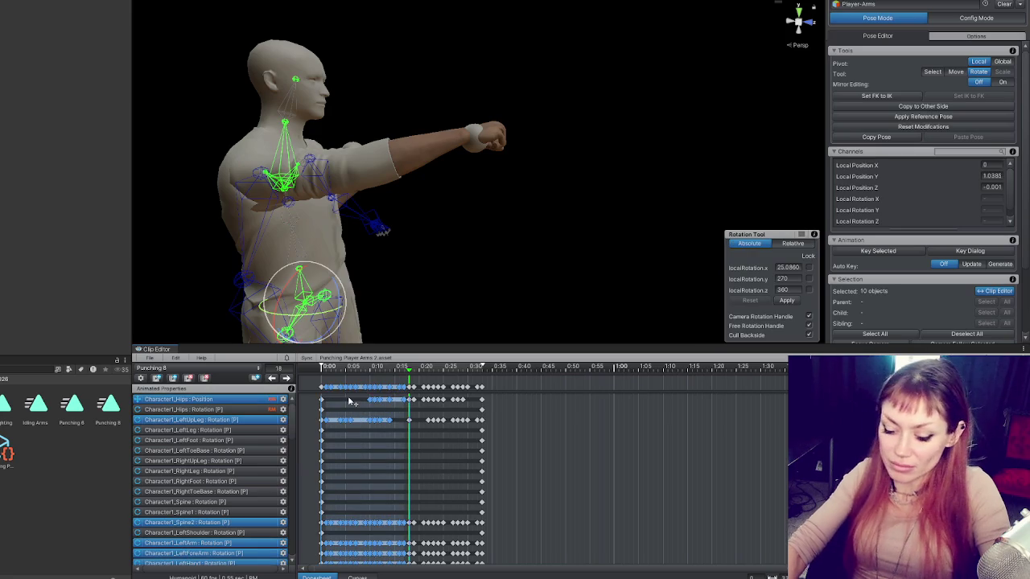
Step: Delete the early keyframes up to about 0:18 and scrub through the punch motion
{"action": "key", "text": "Delete"}
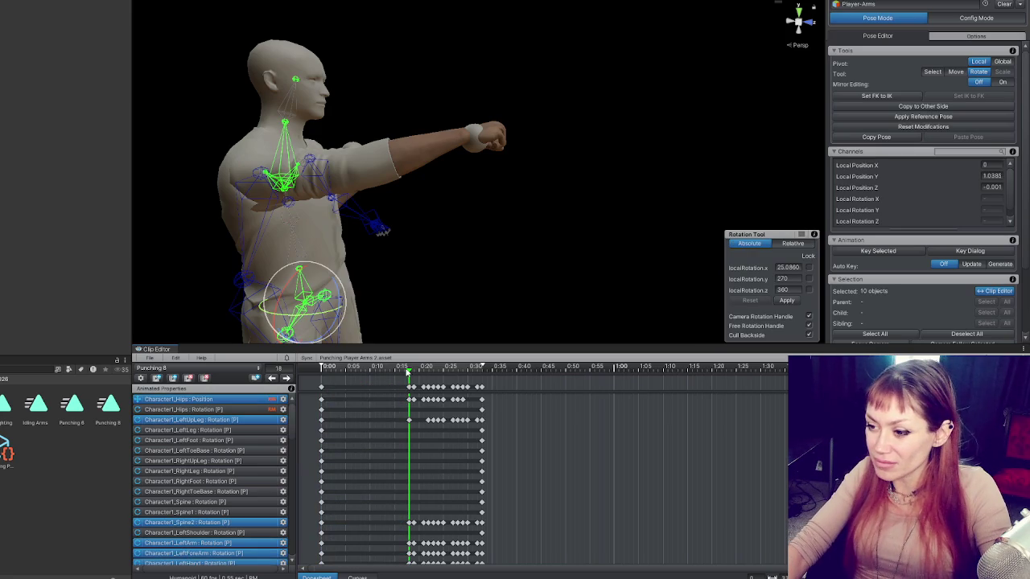
{"action": "mouse_move", "coordinate": [412, 372]}
{"action": "left_mouse_down"}
{"action": "mouse_move", "coordinate": [482, 372]}
{"action": "mouse_move", "coordinate": [400, 372]}
{"action": "mouse_move", "coordinate": [474, 383]}
{"action": "mouse_move", "coordinate": [324, 384]}
{"action": "mouse_move", "coordinate": [371, 372]}
{"action": "mouse_move", "coordinate": [346, 372]}
{"action": "left_mouse_up"}
{"action": "left_click", "coordinate": [361, 371]}
{"action": "scroll", "coordinate": [448, 277], "scroll_direction": "up", "scroll_amount": 3}
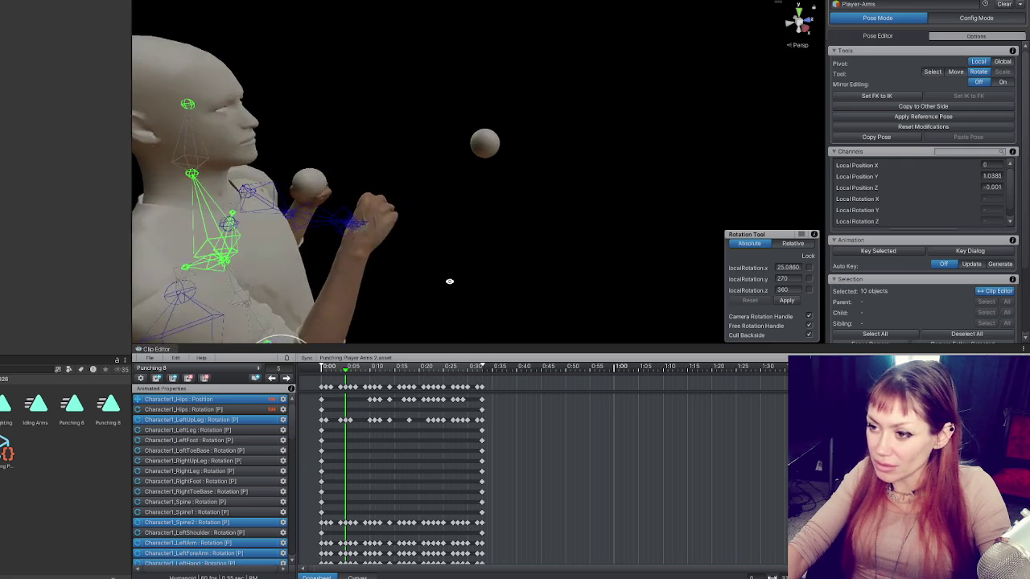
Step: Deselect the bones, select the 0:10 key column, and box-select the keys between 0:00 and 0:05
{"action": "left_click", "coordinate": [364, 377]}
{"action": "left_click_drag", "start_coordinate": [346, 372], "coordinate": [372, 369]}
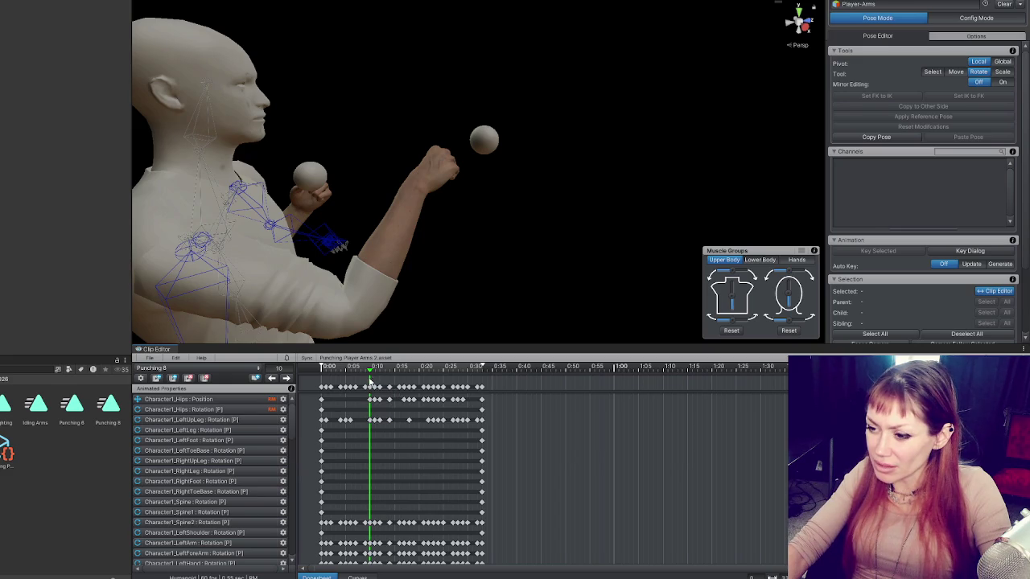
{"action": "left_click", "coordinate": [377, 387]}
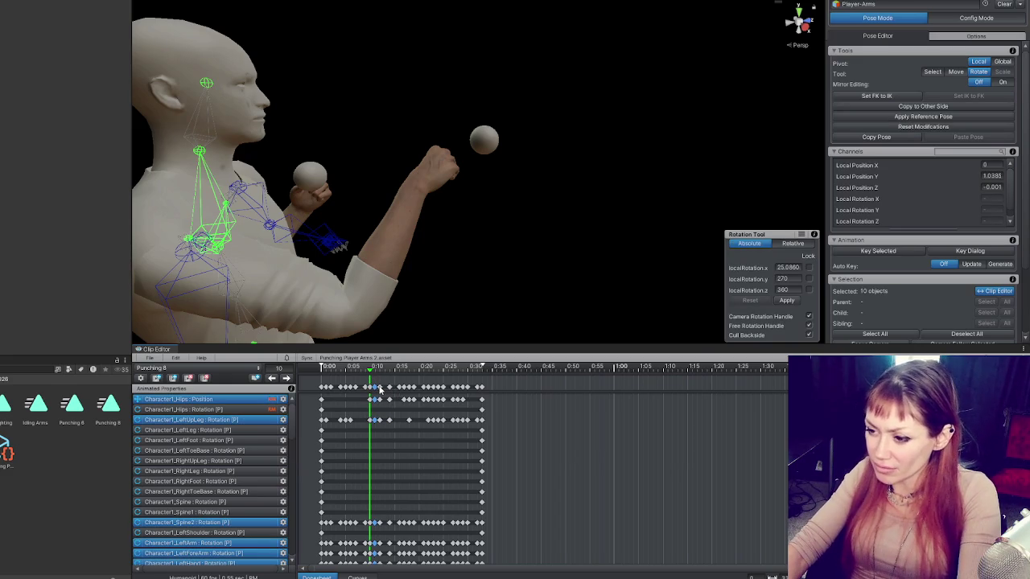
{"action": "left_click_drag", "start_coordinate": [366, 389], "coordinate": [328, 393]}
Step: Delete the selected early keyframes and step frame by frame through the punch
{"action": "key", "text": "Delete"}
{"action": "left_click", "coordinate": [286, 378]}
{"action": "left_click", "coordinate": [285, 378]}
{"action": "left_click", "coordinate": [286, 378]}
{"action": "left_click", "coordinate": [286, 379]}
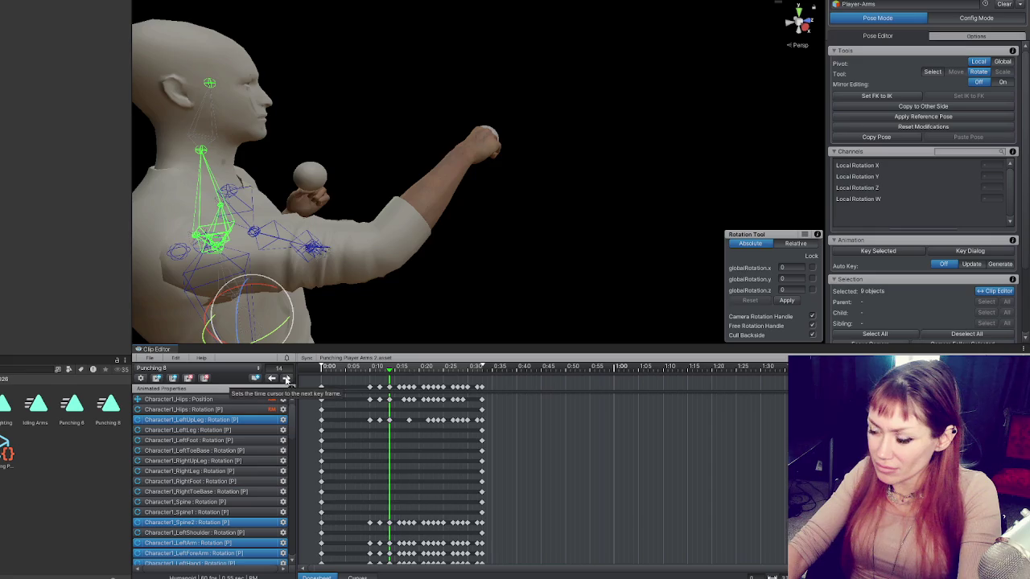
{"action": "left_click", "coordinate": [285, 378]}
{"action": "left_click", "coordinate": [286, 378]}
{"action": "left_click", "coordinate": [286, 379]}
{"action": "left_click", "coordinate": [286, 379]}
{"action": "left_click", "coordinate": [286, 378]}
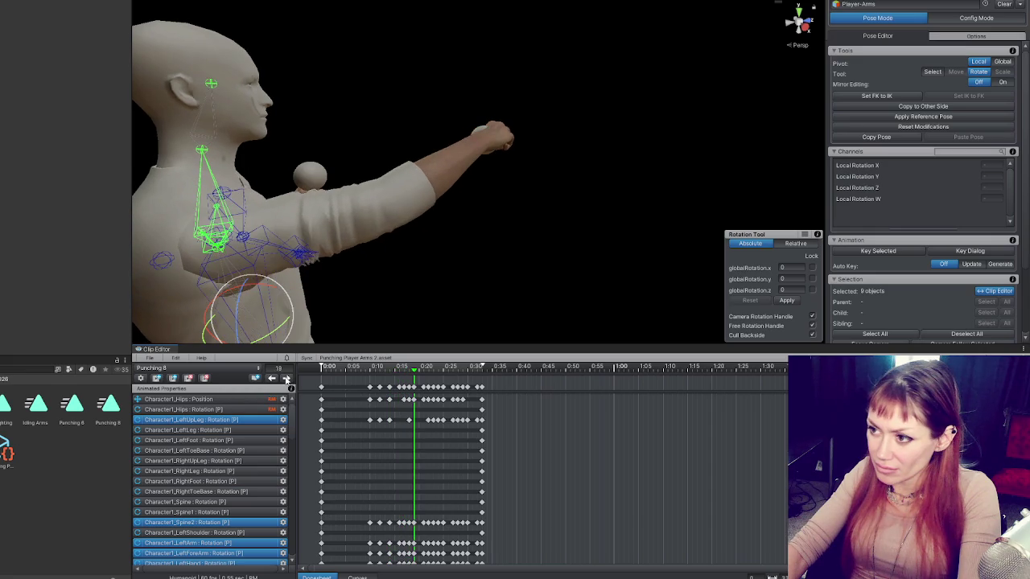
{"action": "left_click", "coordinate": [272, 378]}
Step: Delete the in-between keys from 0:10 to 0:15 and the dense keys from 0:17 to 0:32
{"action": "left_click_drag", "start_coordinate": [404, 379], "coordinate": [377, 393]}
{"action": "key", "text": "Delete"}
{"action": "left_click", "coordinate": [404, 388]}
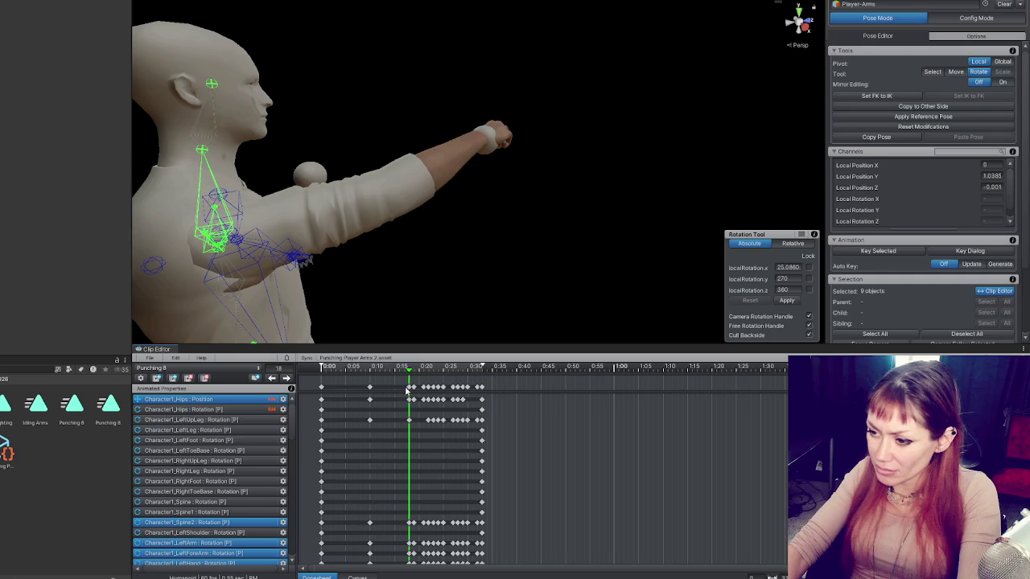
{"action": "key", "text": "period"}
{"action": "key", "text": "period"}
{"action": "key", "text": "period"}
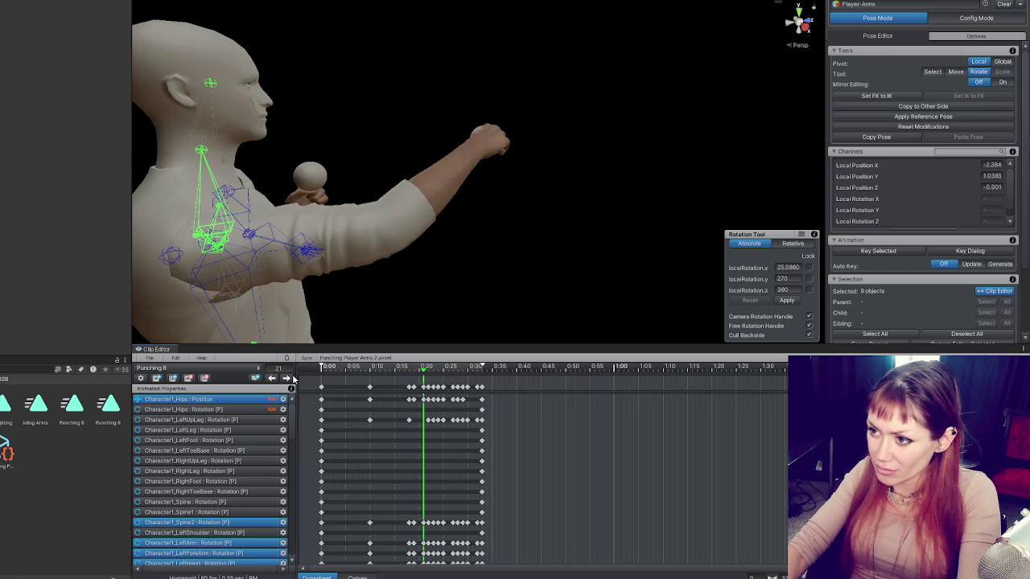
{"action": "mouse_move", "coordinate": [414, 383]}
{"action": "left_mouse_down"}
{"action": "mouse_move", "coordinate": [486, 400]}
{"action": "mouse_move", "coordinate": [450, 399]}
{"action": "left_mouse_up"}
{"action": "key", "text": "Delete"}
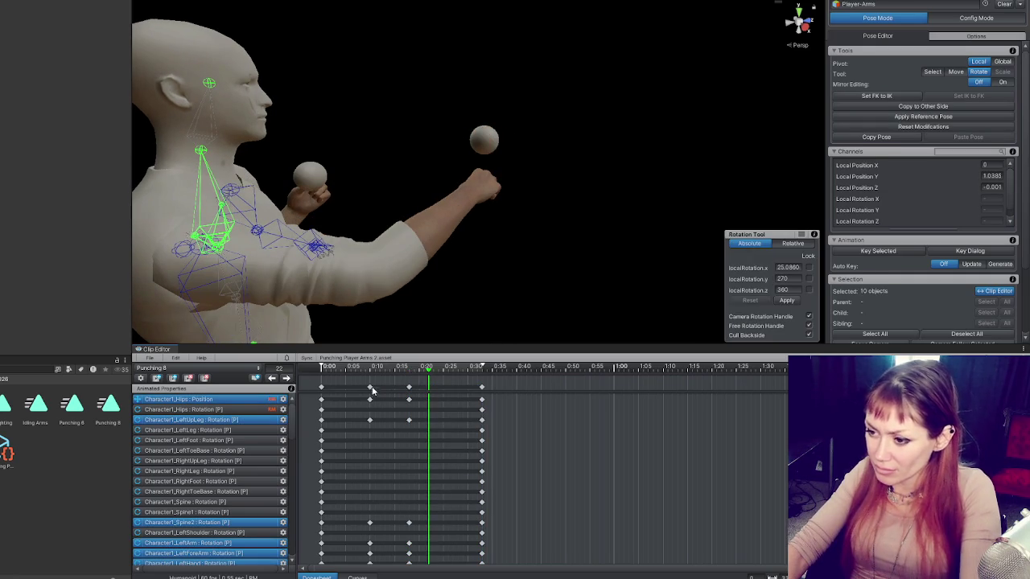
Step: Play the thinned-out punch from the start and review the frame-18 extended-arm pose
{"action": "key", "text": "period"}
{"action": "key", "text": "period"}
{"action": "key", "text": "period"}
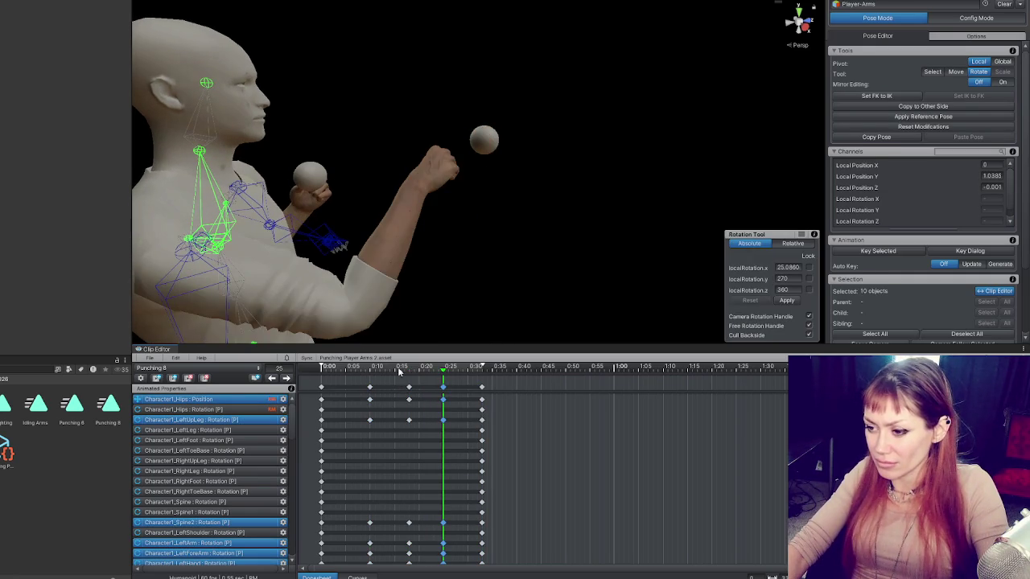
{"action": "left_click", "coordinate": [400, 370]}
{"action": "left_click", "coordinate": [443, 370]}
{"action": "left_click", "coordinate": [400, 370]}
{"action": "left_click", "coordinate": [315, 368]}
{"action": "key", "text": "space"}
{"action": "key", "text": "space"}
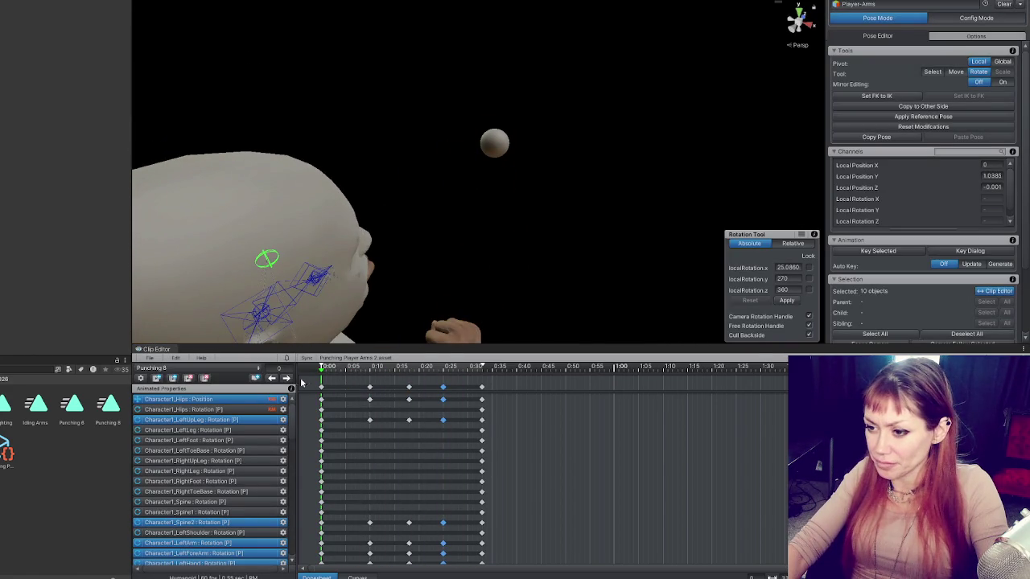
{"action": "left_click", "coordinate": [287, 378]}
{"action": "left_click", "coordinate": [287, 378]}
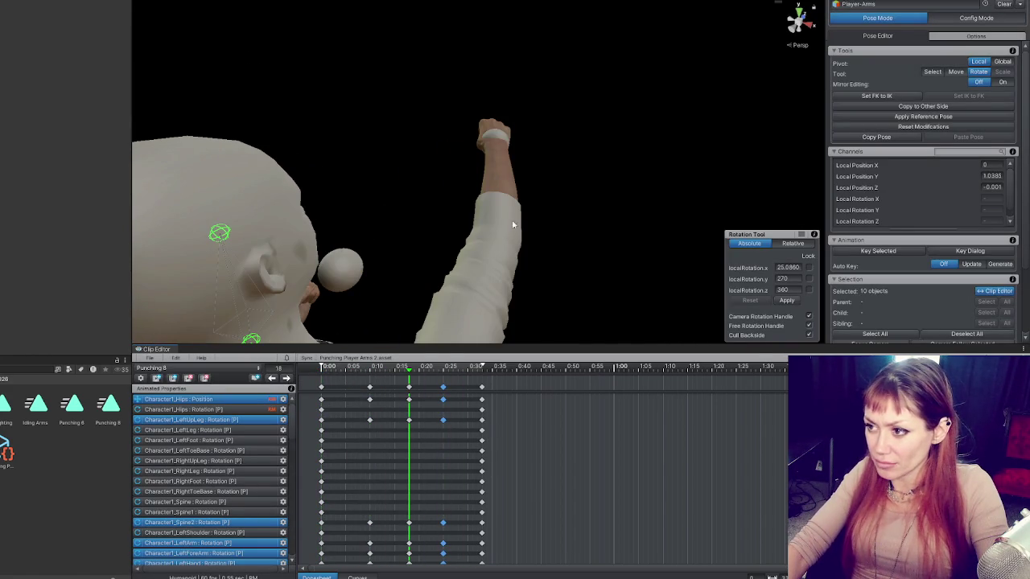
{"action": "mouse_move", "coordinate": [596, 148]}
{"action": "left_mouse_down"}
{"action": "mouse_move", "coordinate": [379, 158]}
{"action": "mouse_move", "coordinate": [596, 149]}
{"action": "left_mouse_up"}
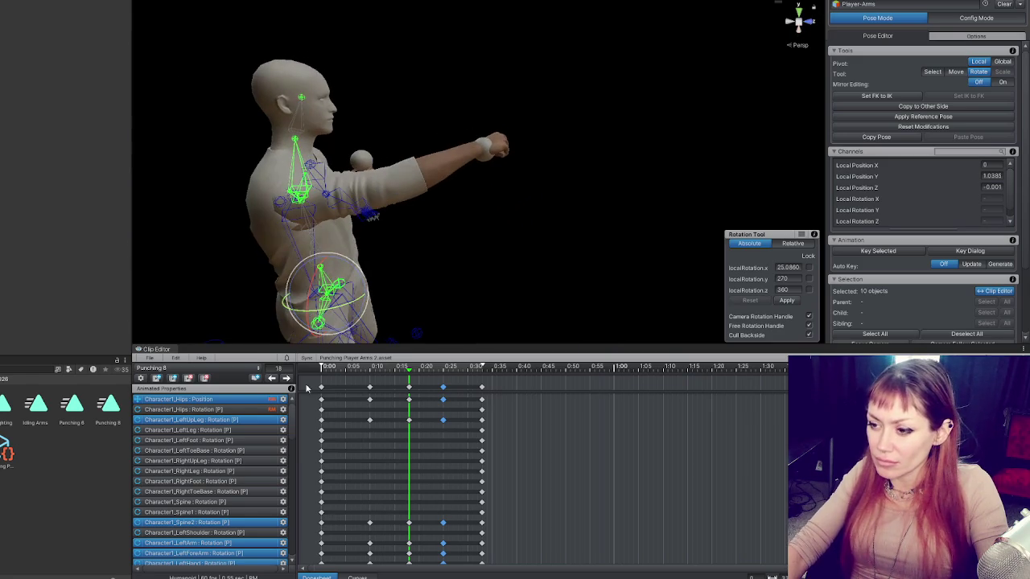
{"action": "left_click", "coordinate": [357, 370]}
{"action": "mouse_move", "coordinate": [357, 371]}
{"action": "left_mouse_down"}
{"action": "mouse_move", "coordinate": [330, 371]}
{"action": "mouse_move", "coordinate": [409, 370]}
{"action": "left_mouse_up"}
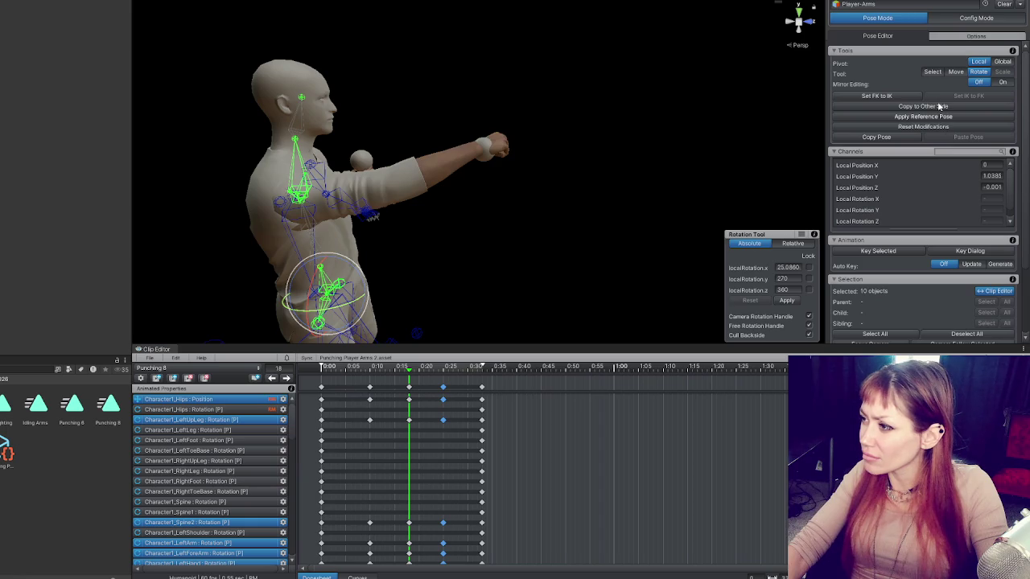
Step: Snap IK_Hand_R to the arm with Set IK to FK, set FK/IK Blend to 1, and key it
{"action": "scroll", "coordinate": [957, 269], "scroll_direction": "down", "scroll_amount": 3}
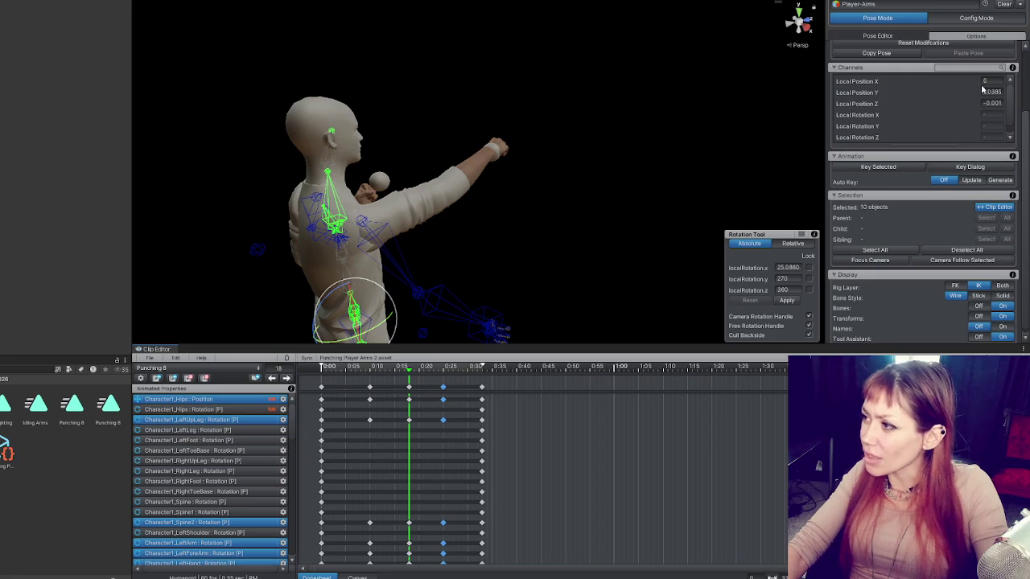
{"action": "left_click", "coordinate": [429, 292]}
{"action": "left_click", "coordinate": [483, 322]}
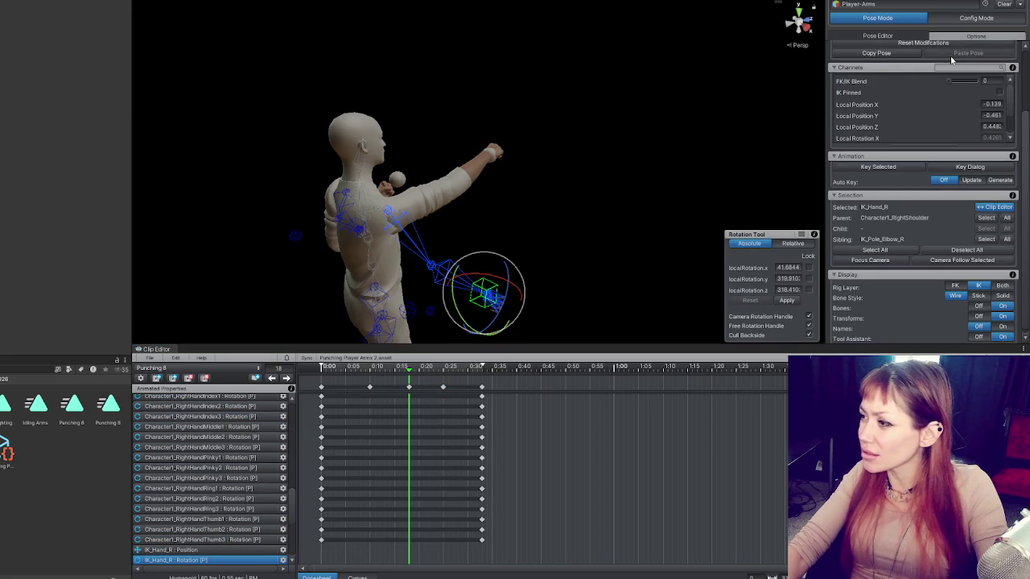
{"action": "scroll", "coordinate": [936, 73], "scroll_direction": "up", "scroll_amount": 3}
{"action": "scroll", "coordinate": [936, 71], "scroll_direction": "up", "scroll_amount": 1}
{"action": "left_click", "coordinate": [962, 97]}
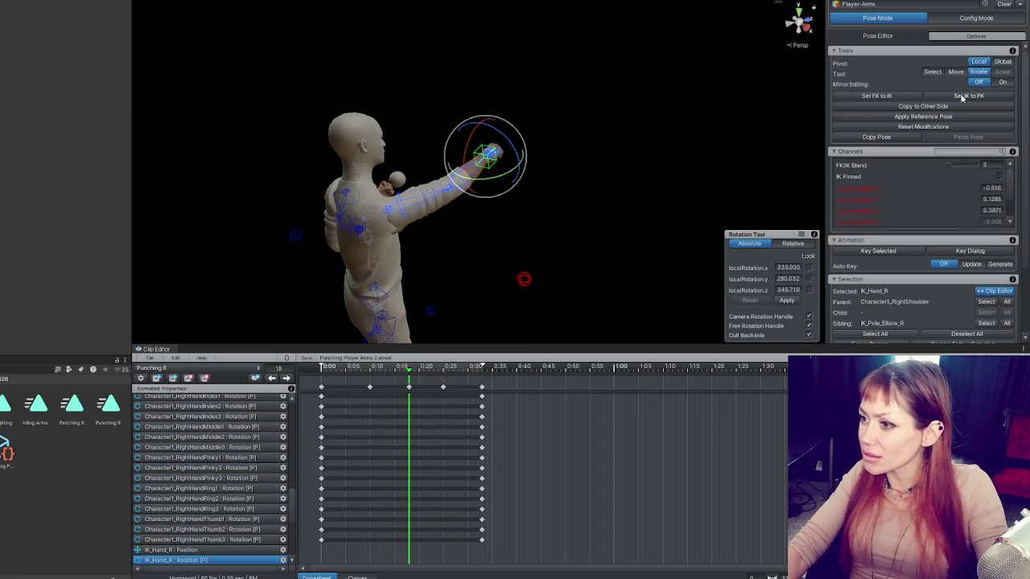
{"action": "left_click", "coordinate": [956, 97]}
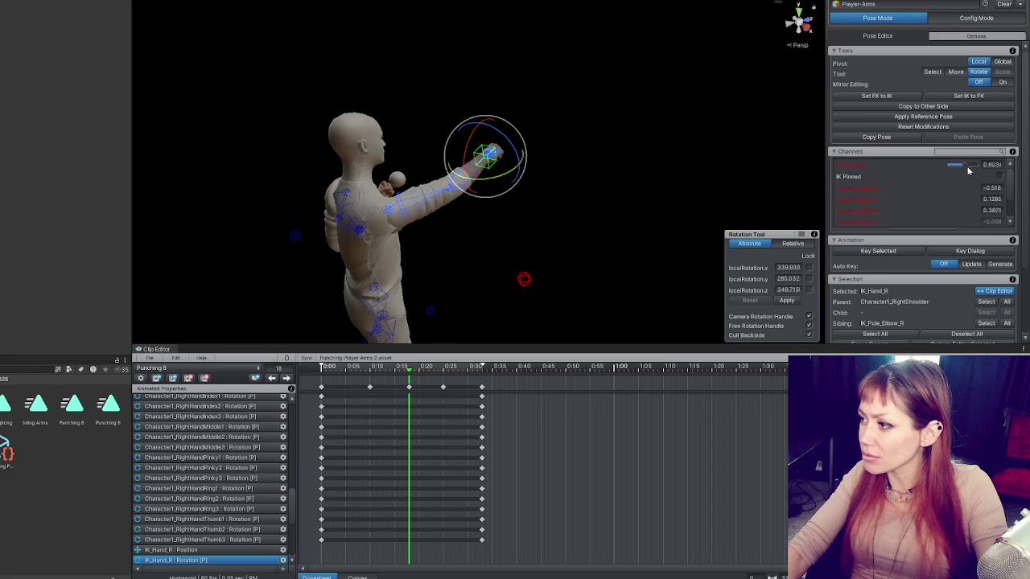
{"action": "scroll", "coordinate": [592, 163], "scroll_direction": "up", "scroll_amount": 2}
{"action": "mouse_move", "coordinate": [584, 154]}
{"action": "left_mouse_down"}
{"action": "mouse_move", "coordinate": [526, 161]}
{"action": "mouse_move", "coordinate": [563, 170]}
{"action": "left_mouse_up"}
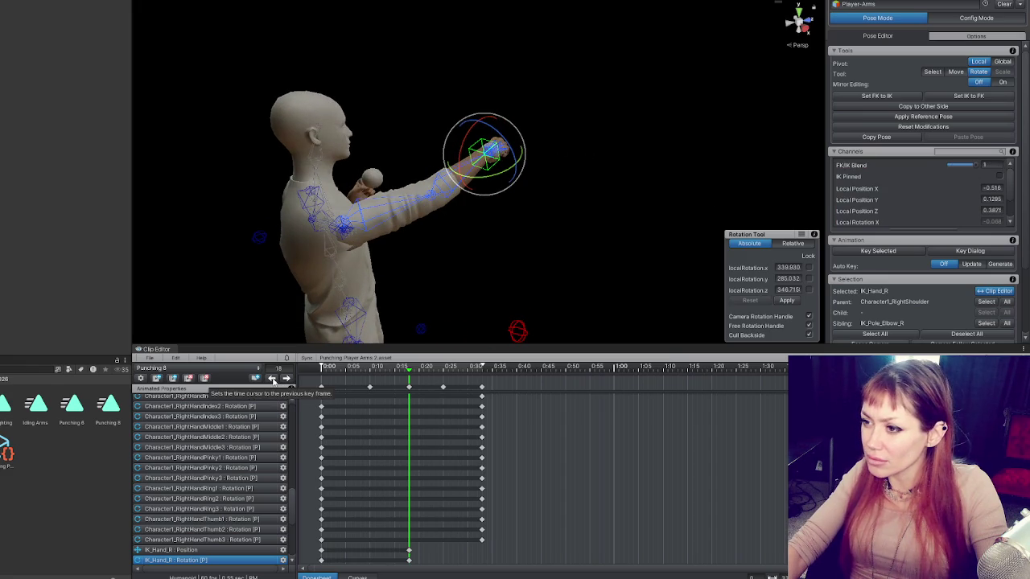
Step: Select IK_Pole_Elbow_R and move it to about -0.171, 0.226, 0.383 to reshape the elbow
{"action": "left_click", "coordinate": [272, 379]}
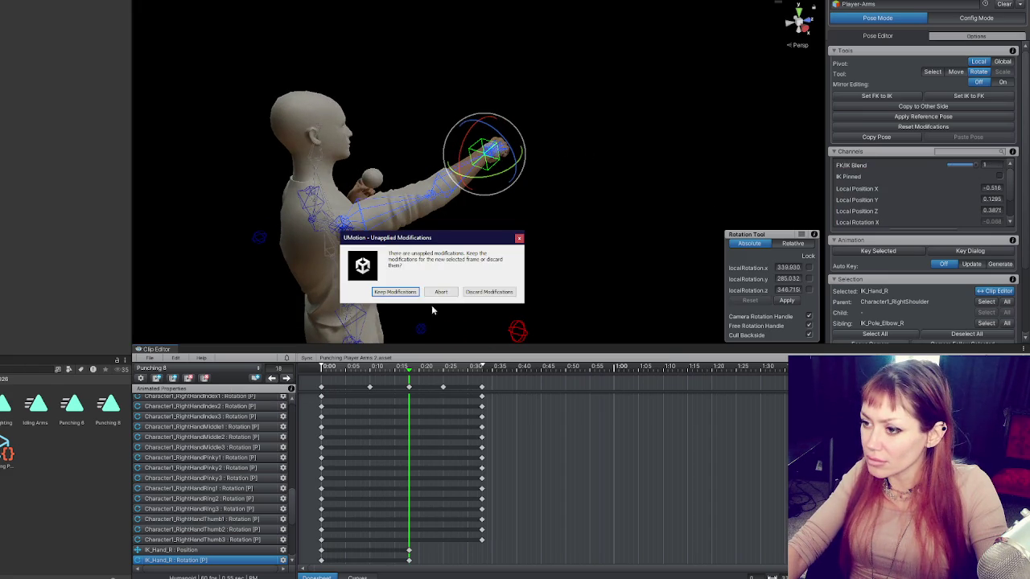
{"action": "left_click", "coordinate": [519, 239]}
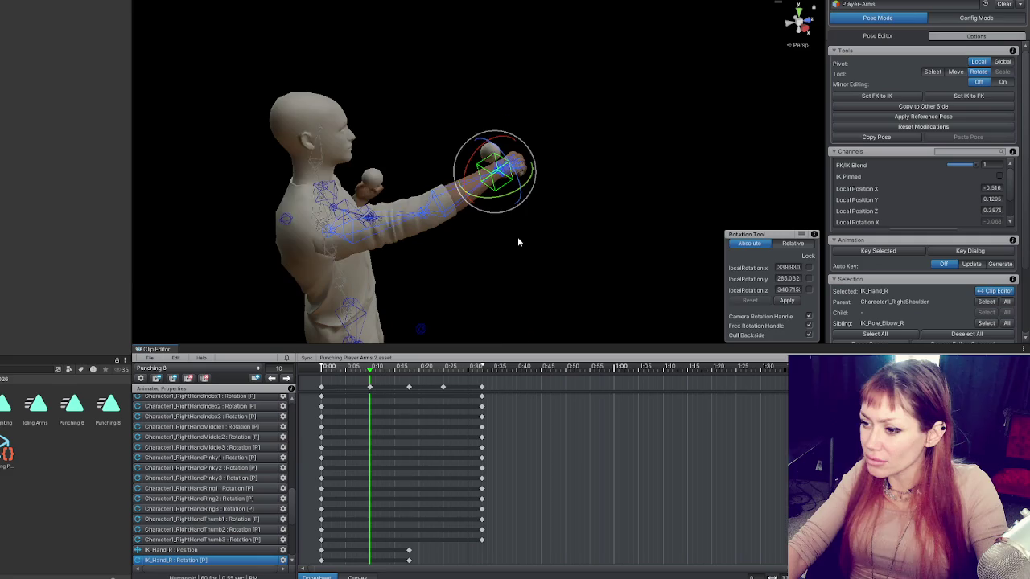
{"action": "left_click", "coordinate": [517, 330]}
{"action": "mouse_move", "coordinate": [517, 330]}
{"action": "left_mouse_down"}
{"action": "mouse_move", "coordinate": [552, 299]}
{"action": "mouse_move", "coordinate": [656, 262]}
{"action": "left_mouse_up"}
{"action": "key", "text": "w"}
{"action": "mouse_move", "coordinate": [593, 235]}
{"action": "left_mouse_down"}
{"action": "mouse_move", "coordinate": [463, 235]}
{"action": "mouse_move", "coordinate": [443, 197]}
{"action": "mouse_move", "coordinate": [501, 219]}
{"action": "mouse_move", "coordinate": [471, 230]}
{"action": "mouse_move", "coordinate": [515, 223]}
{"action": "mouse_move", "coordinate": [570, 188]}
{"action": "mouse_move", "coordinate": [359, 276]}
{"action": "mouse_move", "coordinate": [412, 245]}
{"action": "mouse_move", "coordinate": [531, 251]}
{"action": "mouse_move", "coordinate": [623, 264]}
{"action": "mouse_move", "coordinate": [625, 292]}
{"action": "left_mouse_up"}
Step: Key the new elbow target position and step through the clip's keyframes to review the punch
{"action": "key", "text": "k"}
{"action": "left_click", "coordinate": [278, 368]}
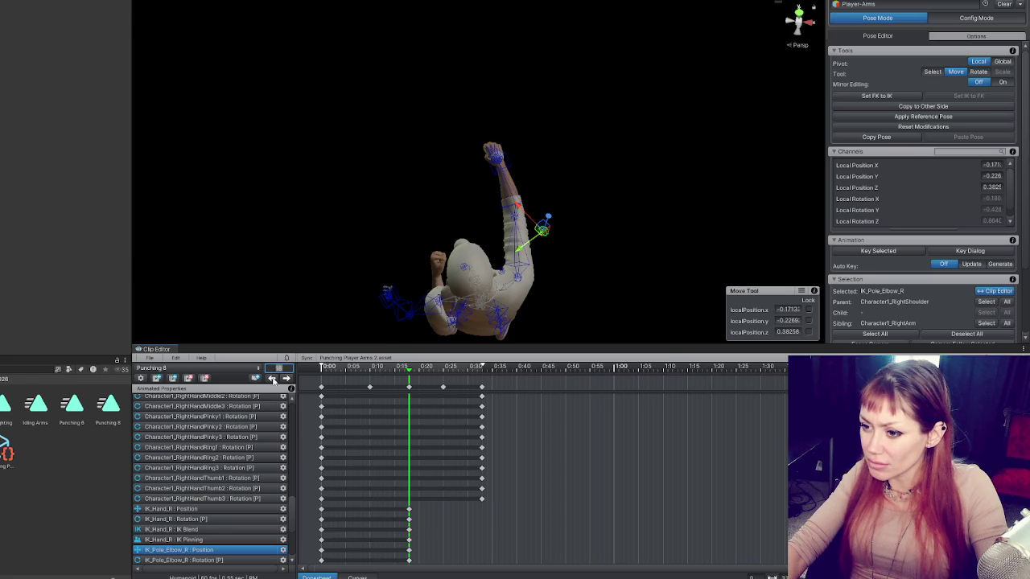
{"action": "left_click", "coordinate": [273, 380]}
{"action": "left_click", "coordinate": [273, 380]}
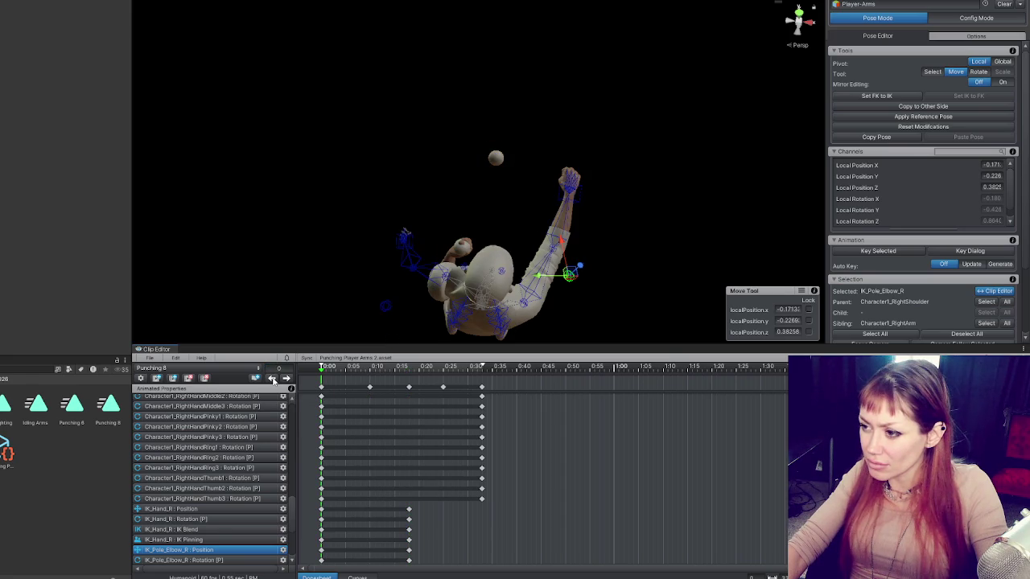
{"action": "left_click", "coordinate": [286, 380]}
{"action": "left_click", "coordinate": [287, 379]}
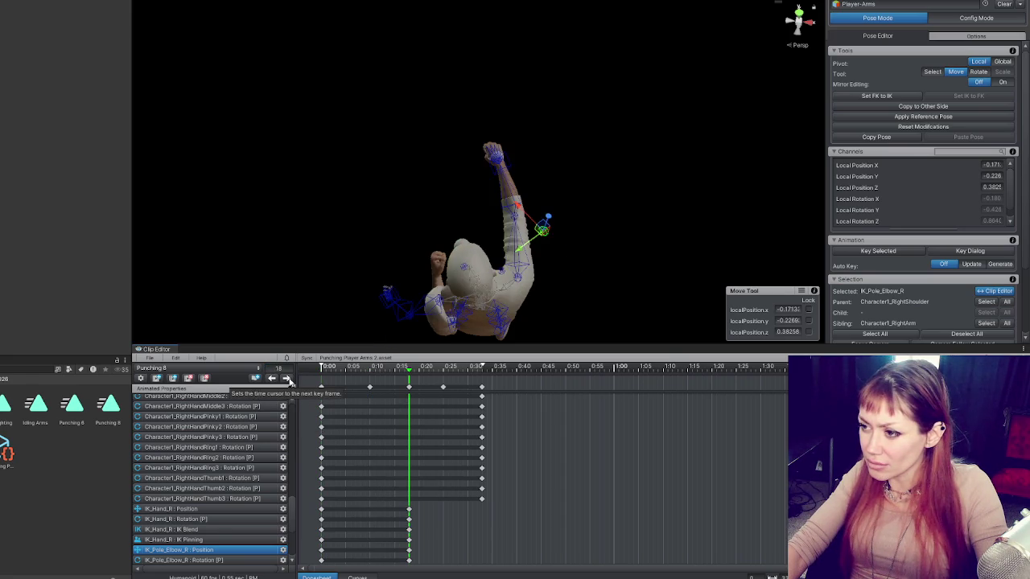
{"action": "left_click", "coordinate": [272, 380]}
{"action": "left_click", "coordinate": [273, 380]}
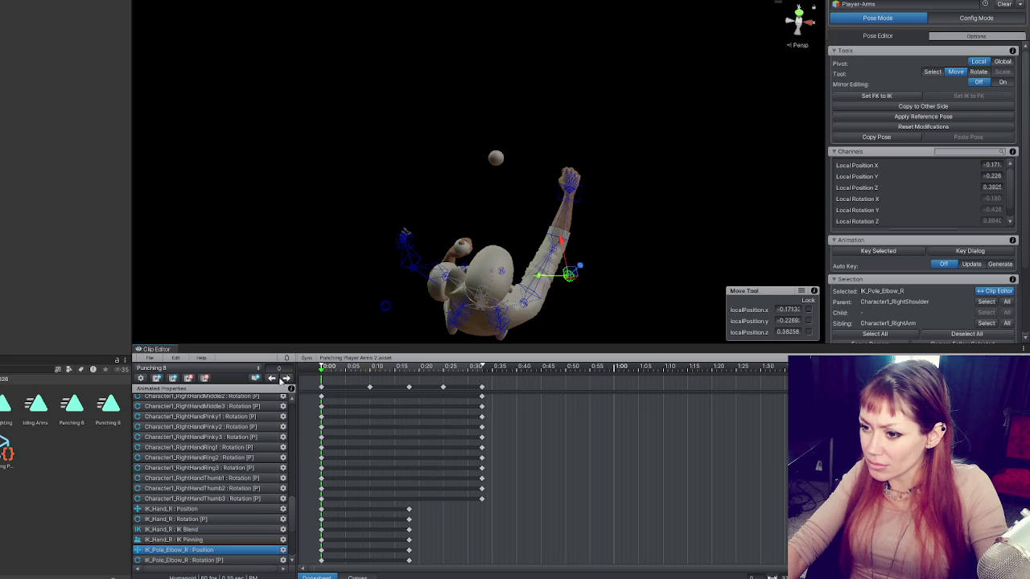
{"action": "left_click", "coordinate": [287, 379]}
{"action": "left_click", "coordinate": [287, 379]}
{"action": "left_click", "coordinate": [286, 379]}
{"action": "left_click", "coordinate": [287, 379]}
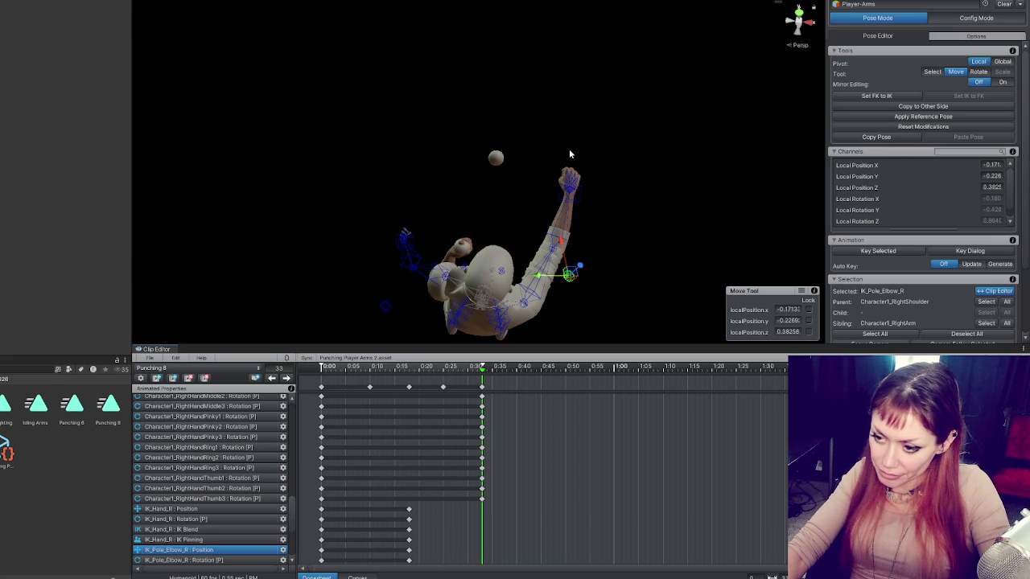
Step: Delete the two unwanted early keyframes, select the IK_Hand_R Position row, and return to frame 0
{"action": "left_click", "coordinate": [369, 388]}
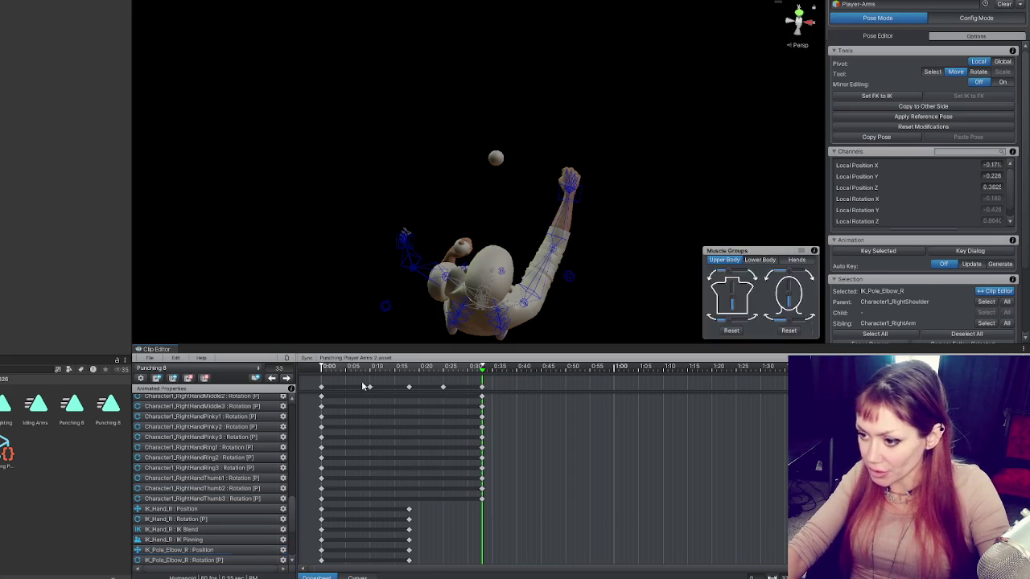
{"action": "left_click", "coordinate": [443, 388], "text": "ctrl"}
{"action": "key", "text": "Delete"}
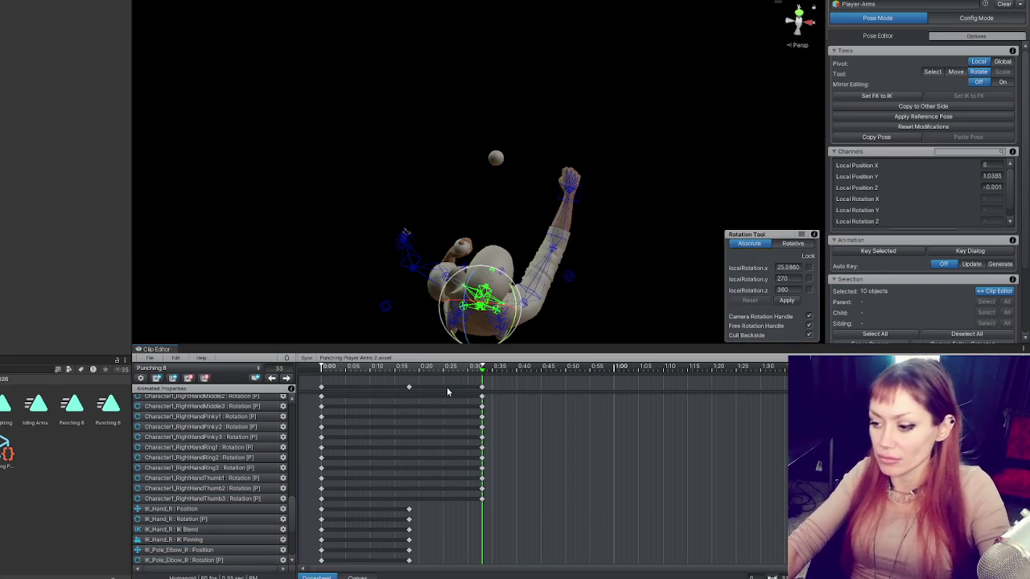
{"action": "left_click", "coordinate": [409, 509]}
{"action": "key", "text": "space"}
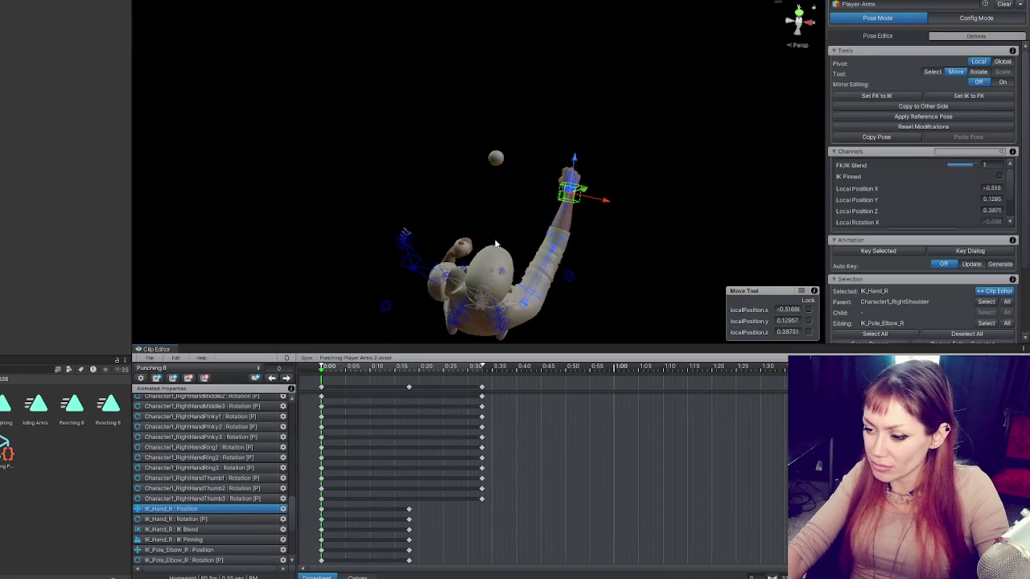
Step: Pull the right hand IK target in toward the chest and angle the fist
{"action": "left_click_drag", "start_coordinate": [427, 257], "coordinate": [448, 109]}
{"action": "mouse_move", "coordinate": [585, 185]}
{"action": "left_mouse_down"}
{"action": "mouse_move", "coordinate": [539, 252]}
{"action": "mouse_move", "coordinate": [485, 243]}
{"action": "mouse_move", "coordinate": [582, 219]}
{"action": "mouse_move", "coordinate": [520, 233]}
{"action": "mouse_move", "coordinate": [489, 256]}
{"action": "mouse_move", "coordinate": [516, 227]}
{"action": "mouse_move", "coordinate": [507, 226]}
{"action": "mouse_move", "coordinate": [560, 248]}
{"action": "mouse_move", "coordinate": [513, 231]}
{"action": "left_mouse_up"}
{"action": "key", "text": "e"}
{"action": "scroll", "coordinate": [489, 169], "scroll_direction": "up", "scroll_amount": 3}
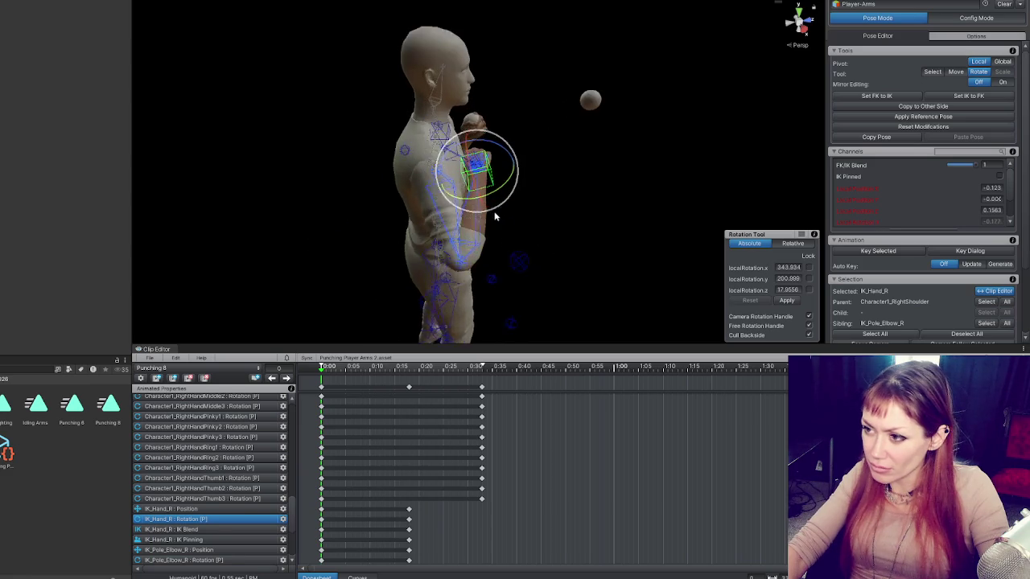
{"action": "left_click_drag", "start_coordinate": [494, 189], "coordinate": [453, 218]}
{"action": "left_click", "coordinate": [497, 201]}
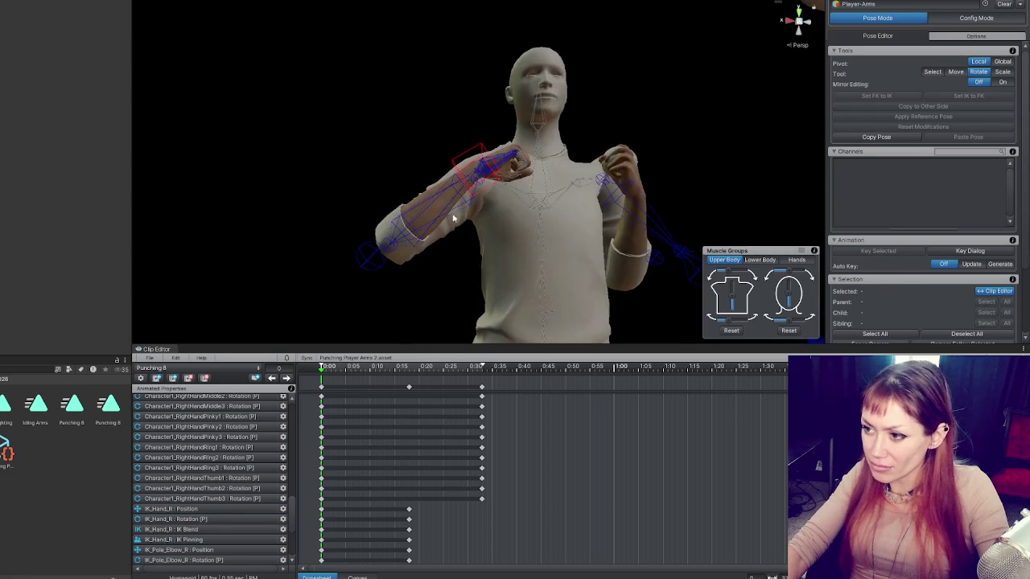
Step: Re-rotate the right fist and reposition the hand IK target near the chest
{"action": "left_click", "coordinate": [457, 214]}
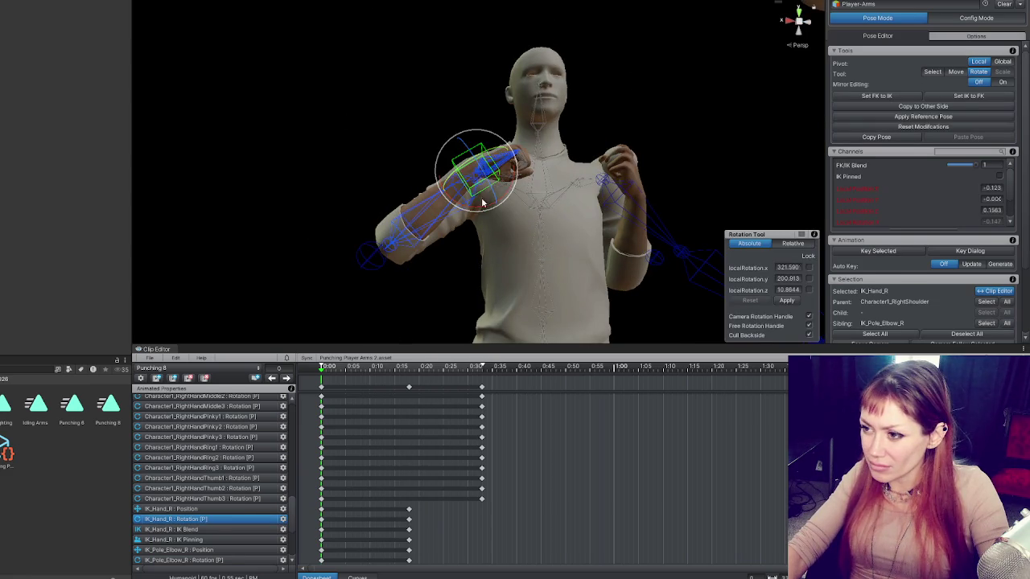
{"action": "left_click_drag", "start_coordinate": [375, 260], "coordinate": [489, 298]}
{"action": "key", "text": "w"}
{"action": "left_click", "coordinate": [485, 186]}
{"action": "key", "text": "e"}
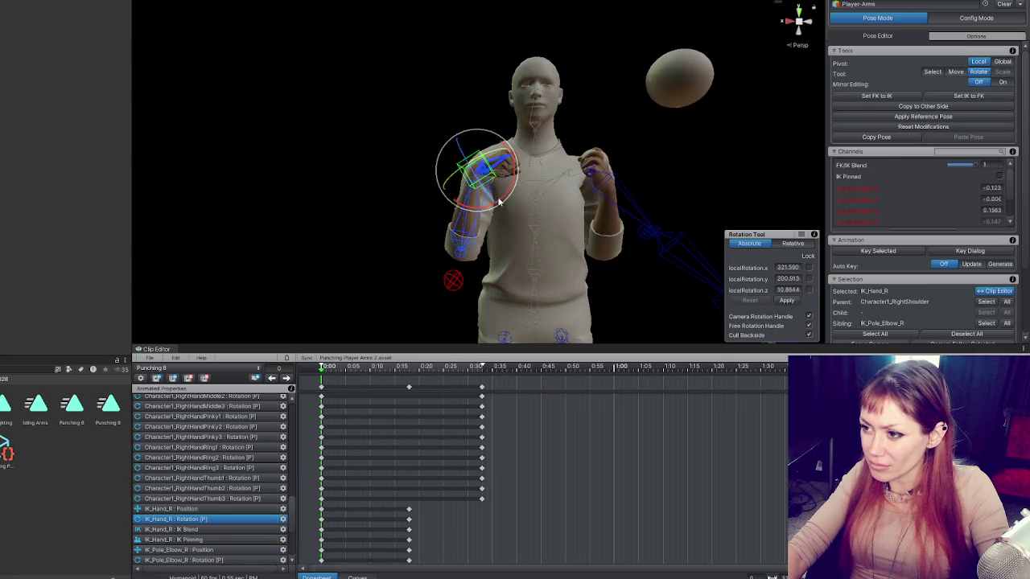
{"action": "mouse_move", "coordinate": [543, 140]}
{"action": "left_mouse_down"}
{"action": "mouse_move", "coordinate": [515, 153]}
{"action": "mouse_move", "coordinate": [539, 162]}
{"action": "mouse_move", "coordinate": [523, 172]}
{"action": "mouse_move", "coordinate": [496, 147]}
{"action": "mouse_move", "coordinate": [517, 166]}
{"action": "left_mouse_up"}
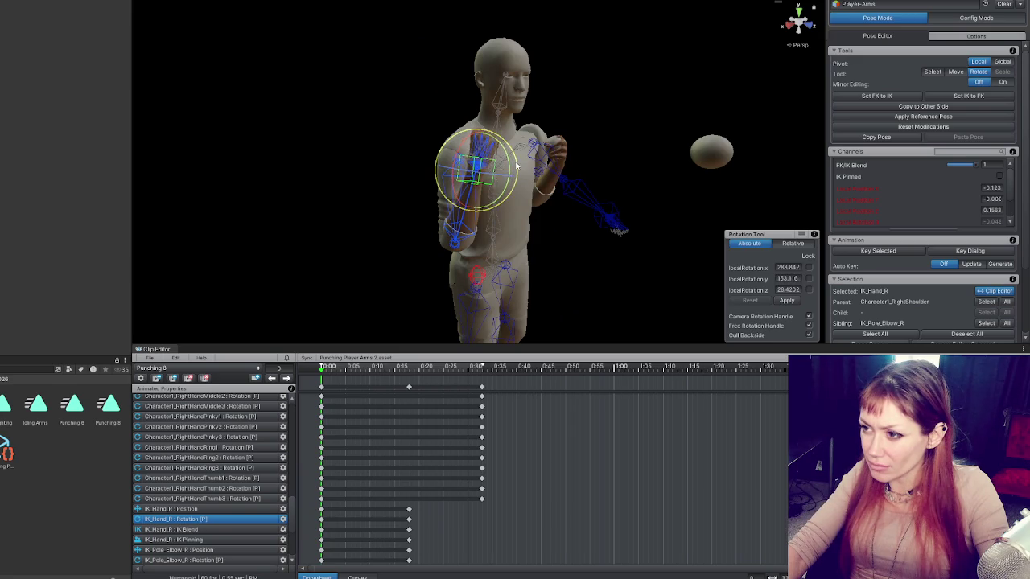
{"action": "mouse_move", "coordinate": [461, 291]}
{"action": "left_mouse_down"}
{"action": "mouse_move", "coordinate": [474, 248]}
{"action": "mouse_move", "coordinate": [524, 242]}
{"action": "mouse_move", "coordinate": [308, 169]}
{"action": "left_mouse_up"}
{"action": "key", "text": "w"}
{"action": "mouse_move", "coordinate": [483, 173]}
{"action": "left_mouse_down"}
{"action": "mouse_move", "coordinate": [526, 197]}
{"action": "mouse_move", "coordinate": [512, 164]}
{"action": "left_mouse_up"}
{"action": "key", "text": "e"}
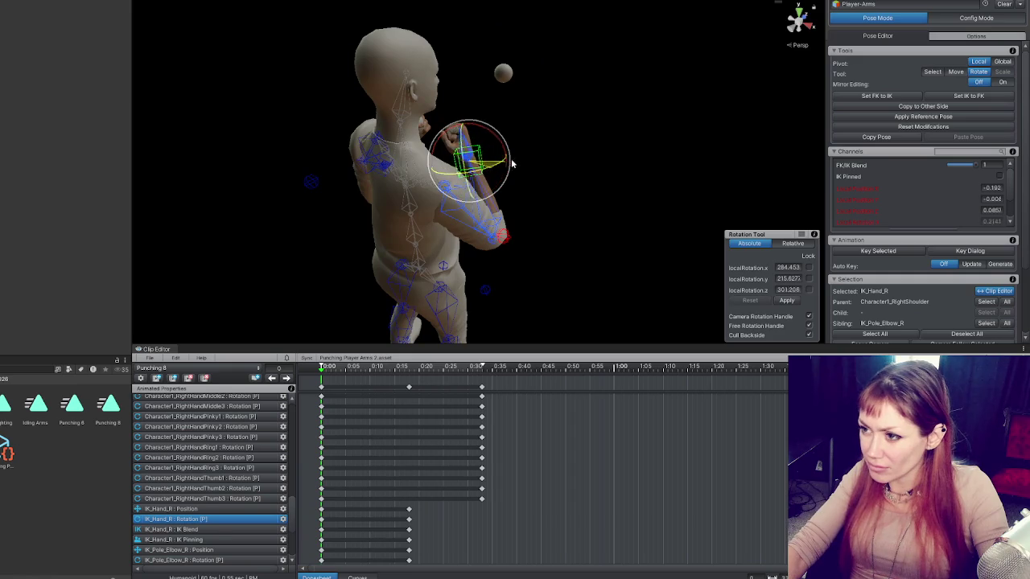
Step: Move the right elbow pole to bend the arm, readjust hand height, and tilt the fist inward
{"action": "left_click", "coordinate": [503, 233]}
{"action": "key", "text": "w"}
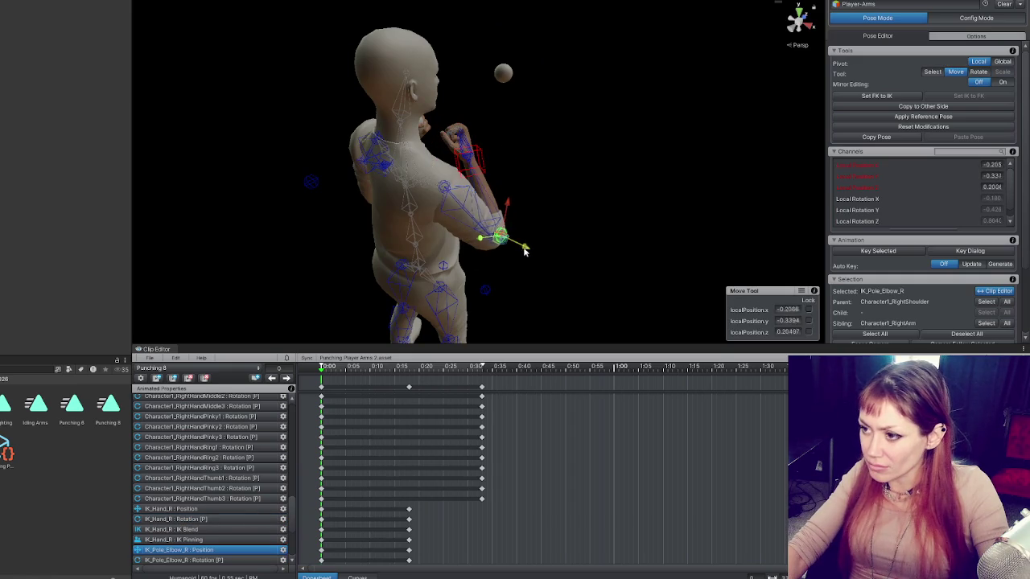
{"action": "left_click_drag", "start_coordinate": [529, 239], "coordinate": [497, 197]}
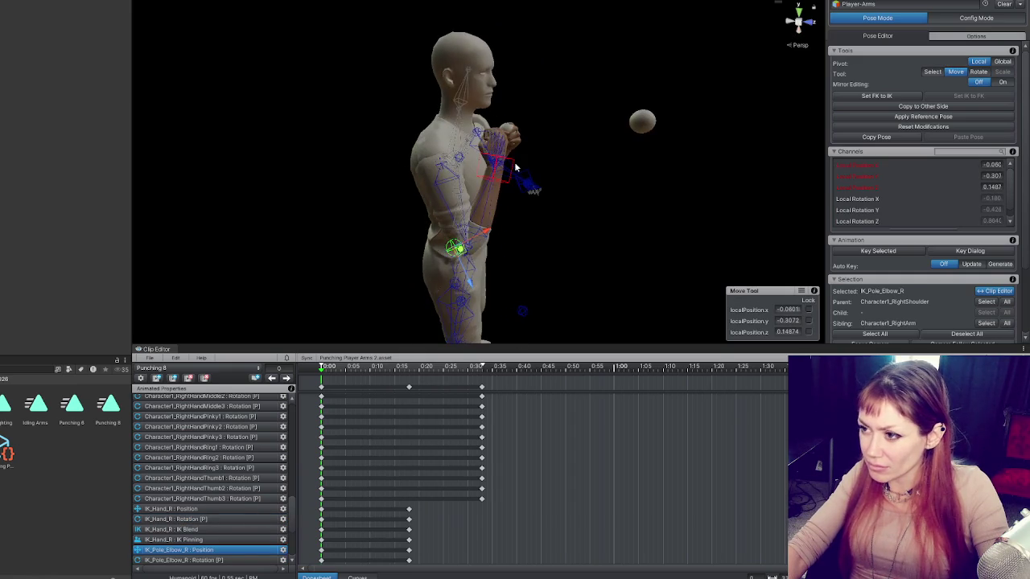
{"action": "left_click", "coordinate": [499, 149]}
{"action": "mouse_move", "coordinate": [511, 121]}
{"action": "left_mouse_down"}
{"action": "mouse_move", "coordinate": [510, 141]}
{"action": "mouse_move", "coordinate": [413, 152]}
{"action": "mouse_move", "coordinate": [367, 137]}
{"action": "left_mouse_up"}
{"action": "left_click_drag", "start_coordinate": [513, 163], "coordinate": [519, 142]}
{"action": "key", "text": "e"}
{"action": "mouse_move", "coordinate": [536, 184]}
{"action": "left_mouse_down"}
{"action": "mouse_move", "coordinate": [523, 148]}
{"action": "mouse_move", "coordinate": [529, 175]}
{"action": "left_mouse_up"}
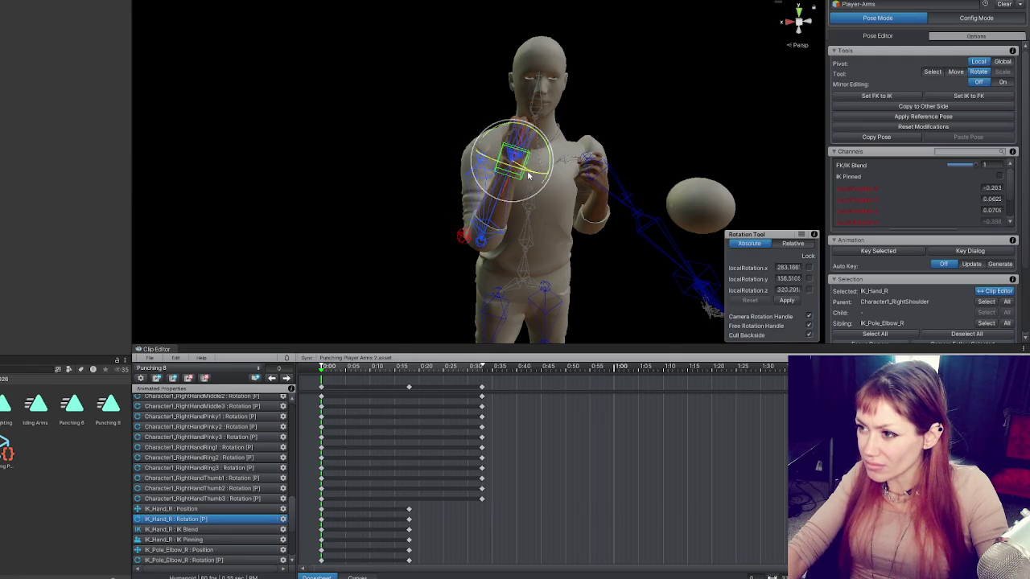
Step: Tweak the right thumb tip and check the guarded hand pose from several angles
{"action": "left_click", "coordinate": [520, 138]}
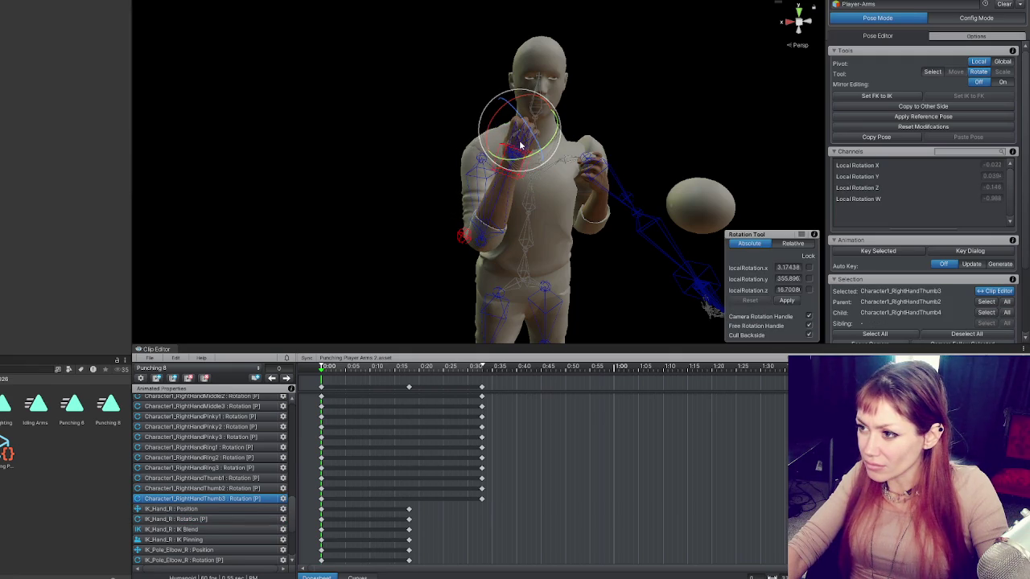
{"action": "left_click_drag", "start_coordinate": [475, 202], "coordinate": [662, 185]}
{"action": "left_click", "coordinate": [487, 151]}
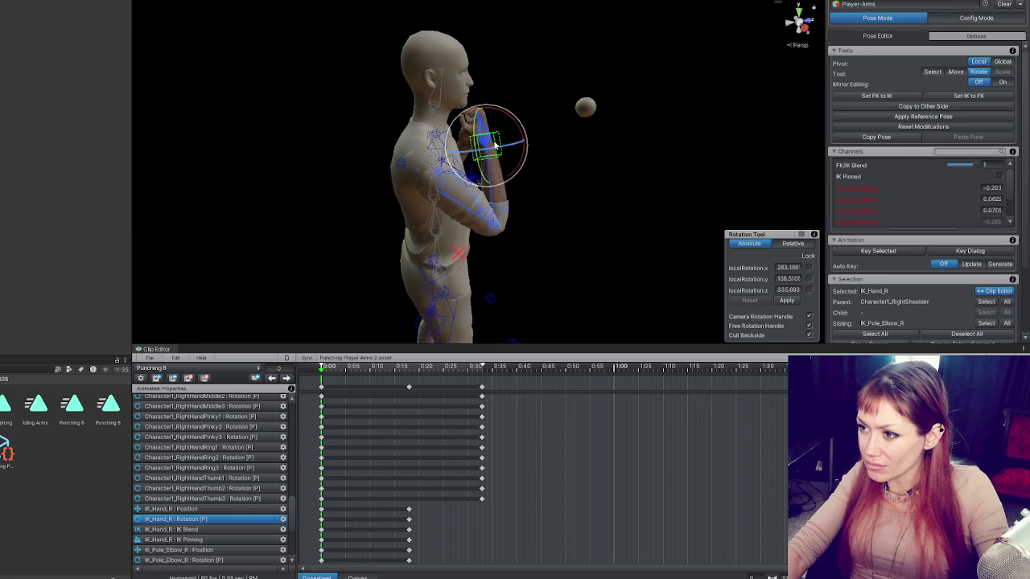
{"action": "key", "text": "w"}
{"action": "left_click_drag", "start_coordinate": [513, 134], "coordinate": [404, 129]}
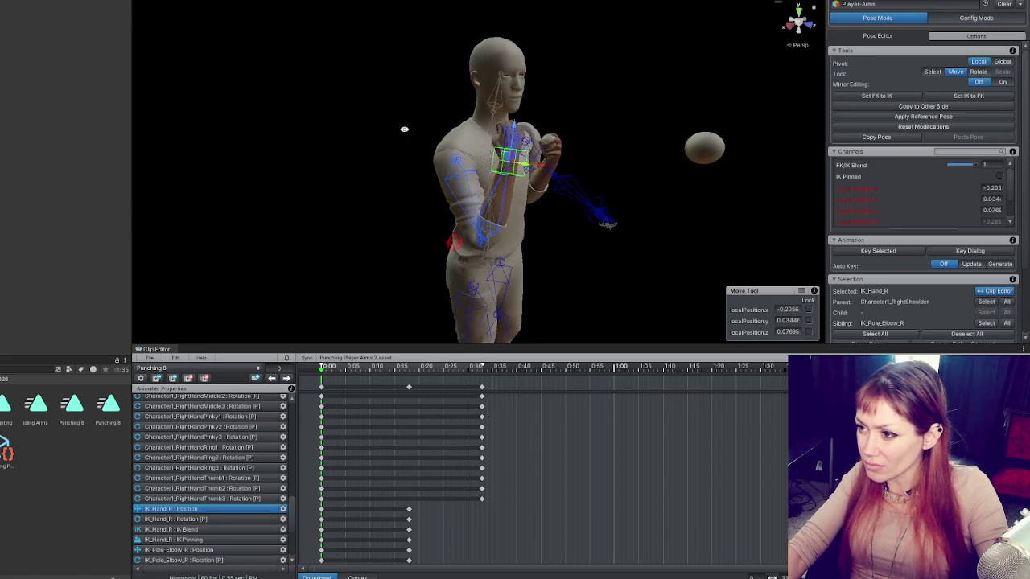
{"action": "key", "text": "e"}
{"action": "mouse_move", "coordinate": [536, 163]}
{"action": "left_mouse_down"}
{"action": "mouse_move", "coordinate": [527, 153]}
{"action": "mouse_move", "coordinate": [519, 181]}
{"action": "mouse_move", "coordinate": [382, 152]}
{"action": "left_mouse_up"}
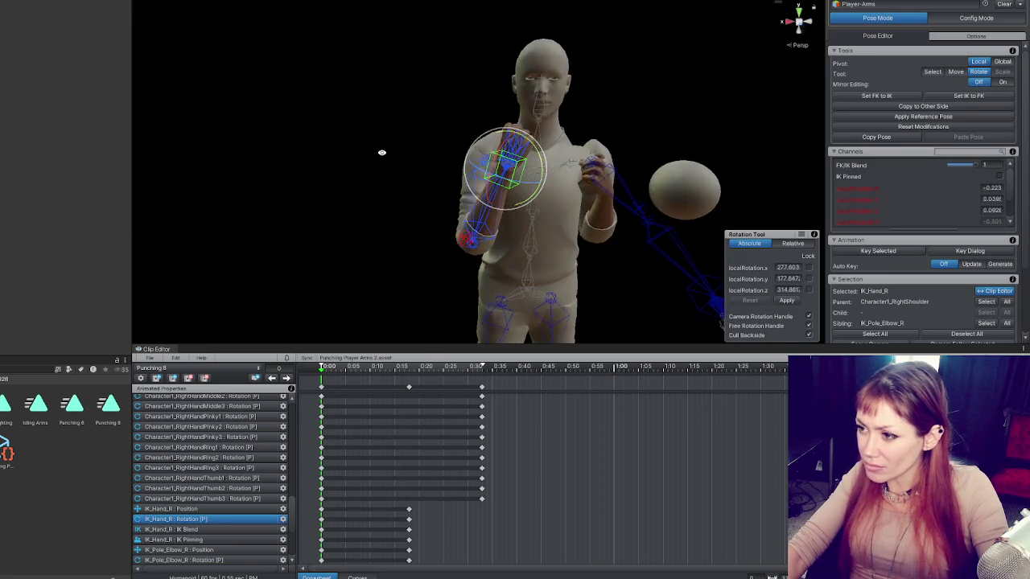
{"action": "key", "text": "w"}
{"action": "key", "text": "e"}
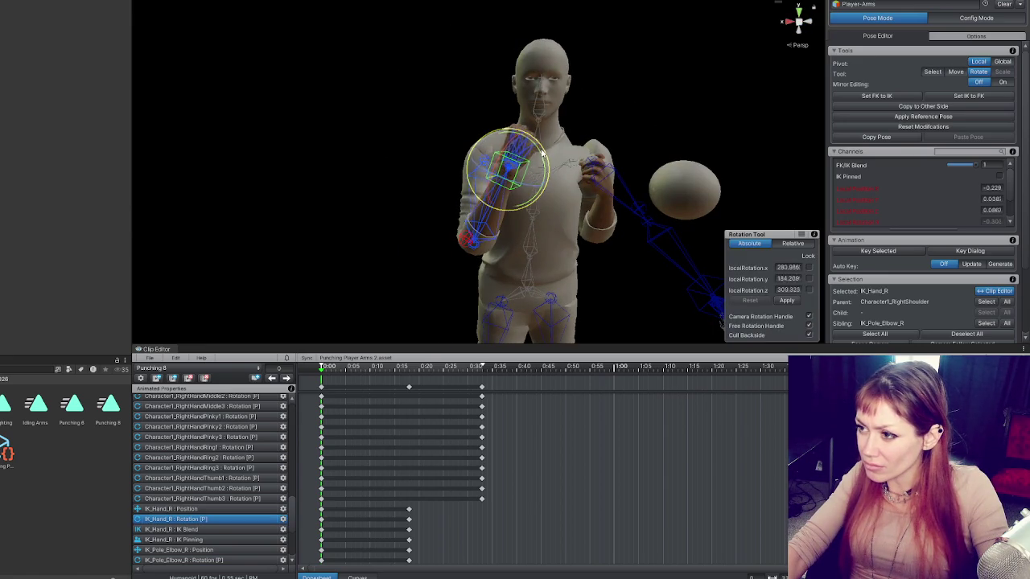
{"action": "left_click_drag", "start_coordinate": [544, 153], "coordinate": [610, 282]}
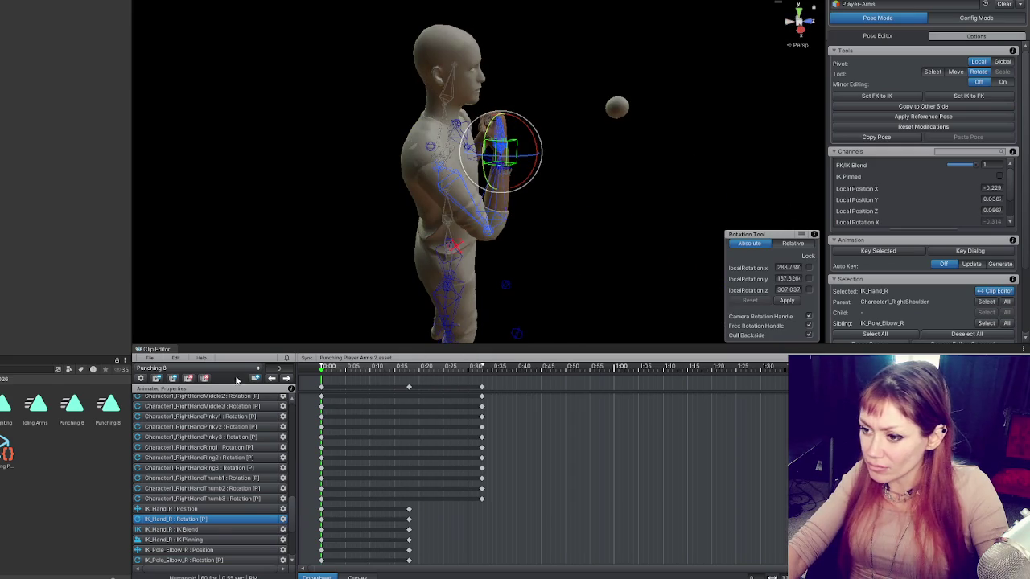
Step: At the next keyframe, lower the right elbow pole toward the hip, then advance to frame 18
{"action": "left_click", "coordinate": [288, 382]}
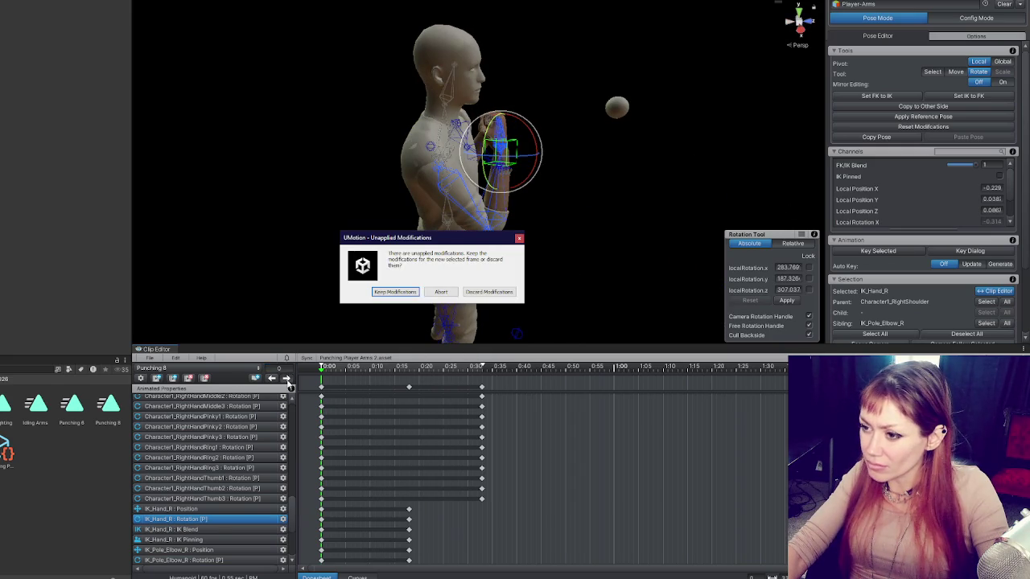
{"action": "left_click", "coordinate": [395, 292]}
{"action": "left_click", "coordinate": [464, 249]}
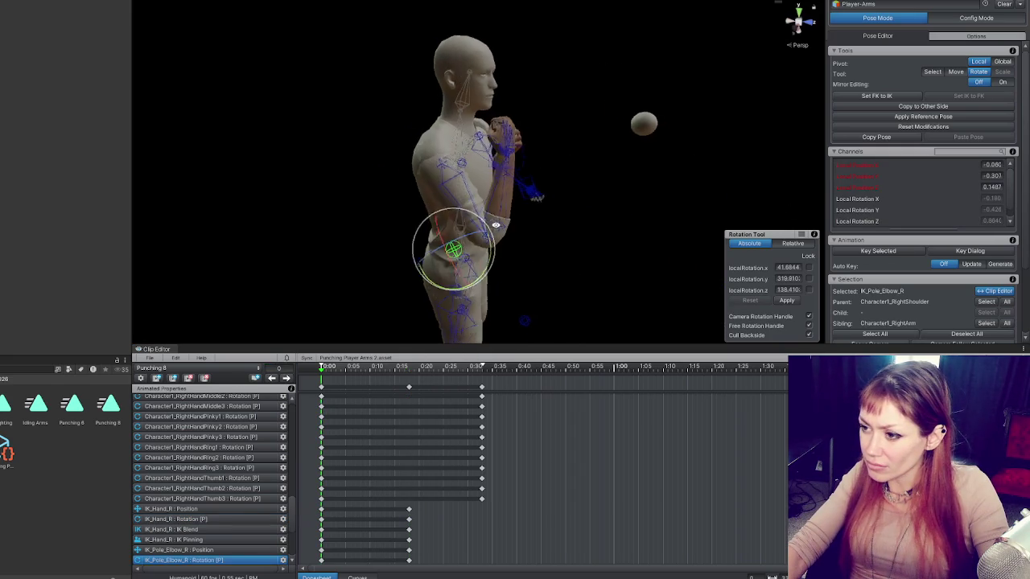
{"action": "key", "text": "w"}
{"action": "mouse_move", "coordinate": [466, 282]}
{"action": "left_mouse_down"}
{"action": "mouse_move", "coordinate": [482, 266]}
{"action": "mouse_move", "coordinate": [586, 257]}
{"action": "mouse_move", "coordinate": [402, 242]}
{"action": "left_mouse_up"}
{"action": "mouse_move", "coordinate": [441, 299]}
{"action": "left_mouse_down"}
{"action": "mouse_move", "coordinate": [499, 310]}
{"action": "mouse_move", "coordinate": [495, 334]}
{"action": "mouse_move", "coordinate": [513, 346]}
{"action": "left_mouse_up"}
{"action": "left_click", "coordinate": [286, 378]}
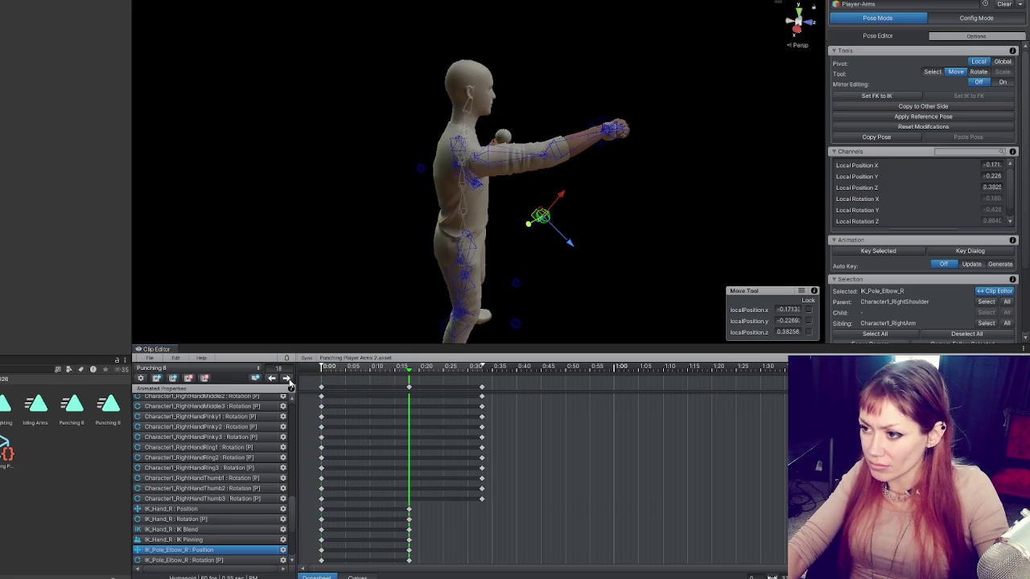
Step: Rotate and shift the extended right fist into place at frame 18
{"action": "mouse_move", "coordinate": [564, 265]}
{"action": "left_mouse_down"}
{"action": "mouse_move", "coordinate": [655, 268]}
{"action": "mouse_move", "coordinate": [611, 241]}
{"action": "left_mouse_up"}
{"action": "left_click", "coordinate": [465, 66]}
{"action": "key", "text": "e"}
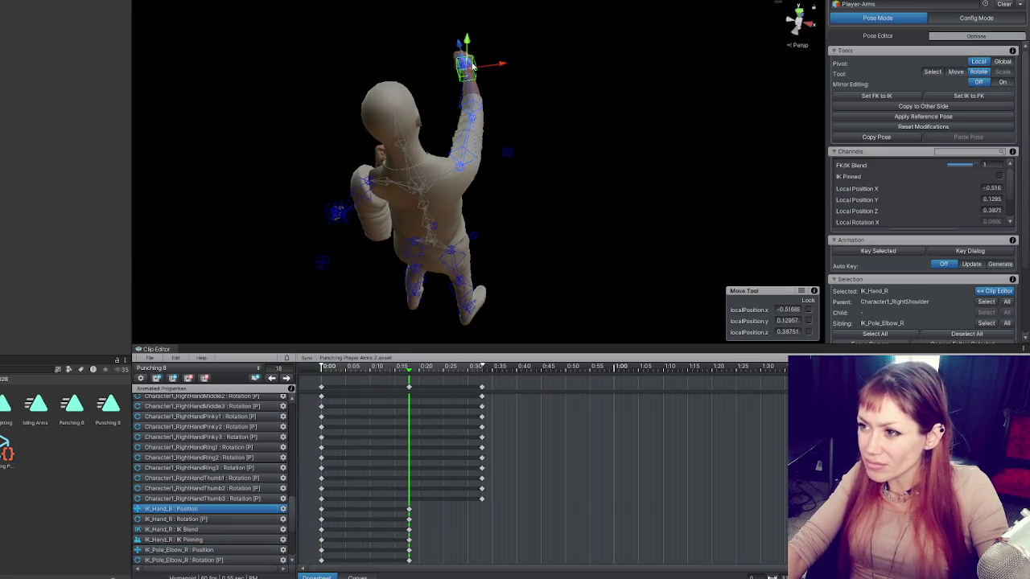
{"action": "left_click_drag", "start_coordinate": [492, 49], "coordinate": [478, 93]}
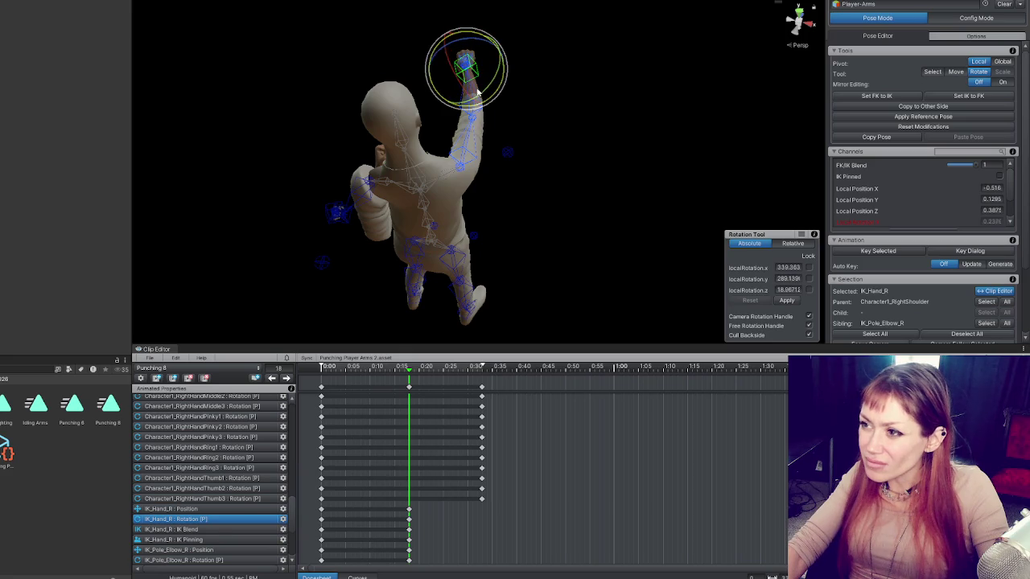
{"action": "key", "text": "w"}
{"action": "mouse_move", "coordinate": [580, 91]}
{"action": "left_mouse_down"}
{"action": "mouse_move", "coordinate": [686, 140]}
{"action": "mouse_move", "coordinate": [652, 119]}
{"action": "left_mouse_up"}
{"action": "key", "text": "e"}
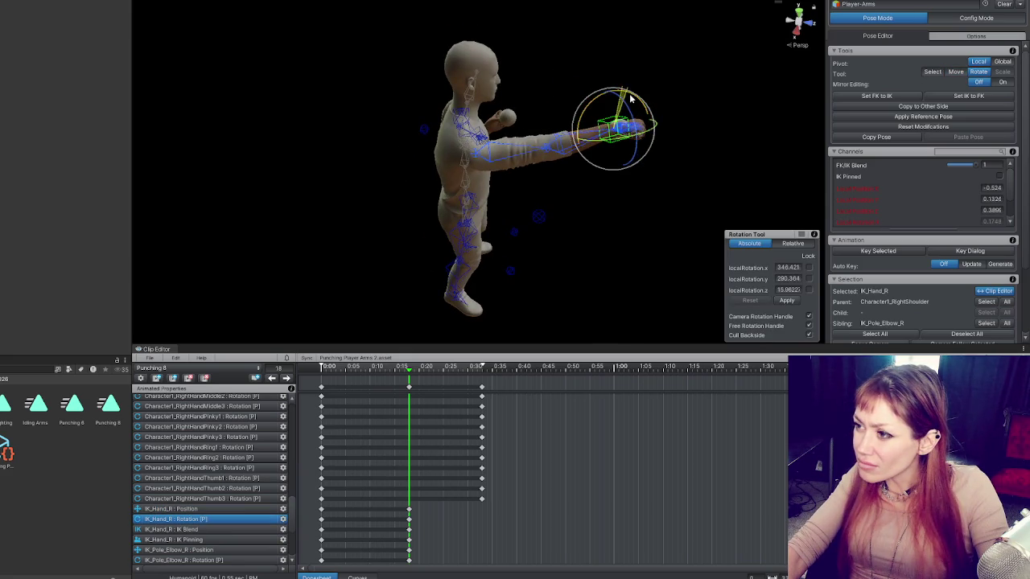
{"action": "key", "text": "w"}
{"action": "left_click_drag", "start_coordinate": [609, 85], "coordinate": [609, 124]}
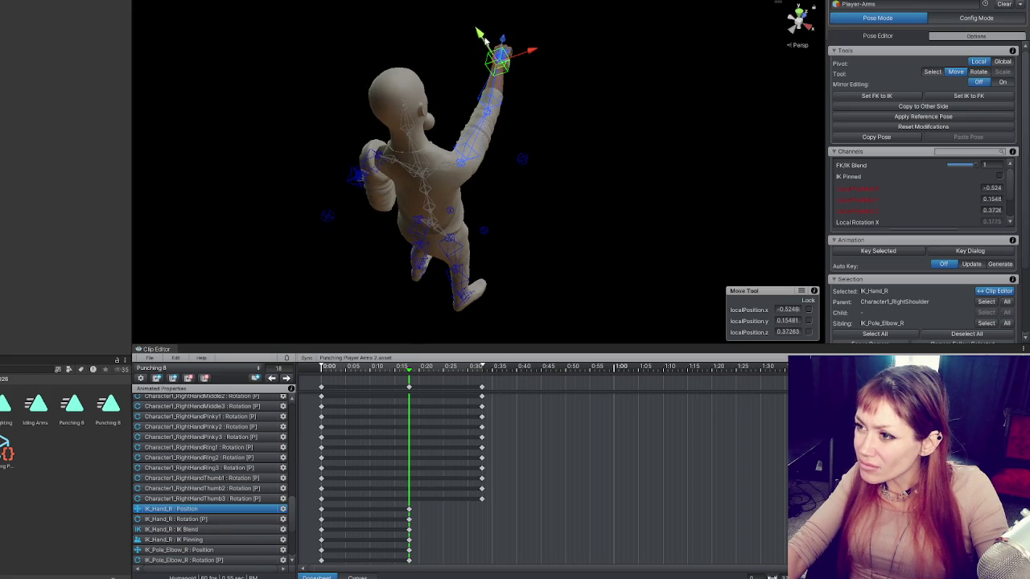
{"action": "left_click_drag", "start_coordinate": [502, 46], "coordinate": [503, 46]}
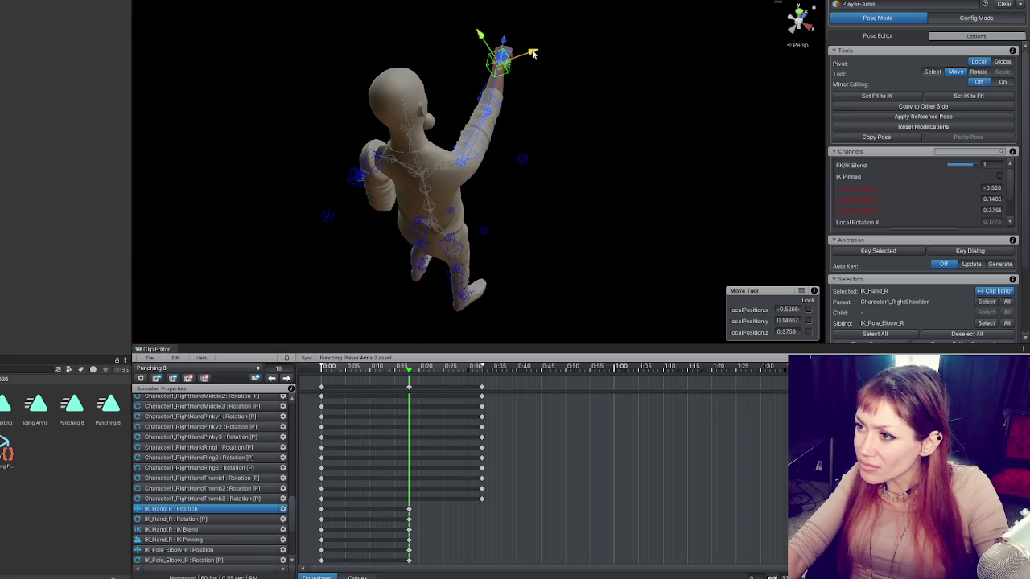
Step: Rotate the punching fist slightly and move the right elbow pole to bend the arm
{"action": "key", "text": "e"}
{"action": "left_click_drag", "start_coordinate": [499, 40], "coordinate": [478, 60]}
{"action": "scroll", "coordinate": [467, 185], "scroll_direction": "up", "scroll_amount": 3}
{"action": "mouse_move", "coordinate": [466, 185]}
{"action": "left_mouse_down"}
{"action": "mouse_move", "coordinate": [477, 175]}
{"action": "mouse_move", "coordinate": [444, 185]}
{"action": "mouse_move", "coordinate": [462, 183]}
{"action": "mouse_move", "coordinate": [470, 203]}
{"action": "left_mouse_up"}
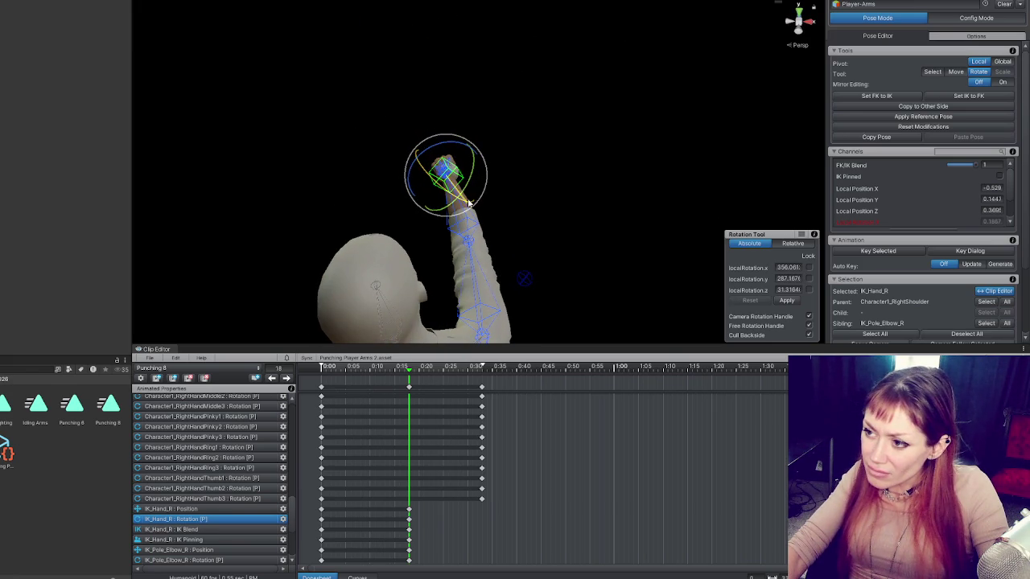
{"action": "mouse_move", "coordinate": [510, 279]}
{"action": "left_mouse_down"}
{"action": "mouse_move", "coordinate": [451, 310]}
{"action": "mouse_move", "coordinate": [629, 273]}
{"action": "left_mouse_up"}
{"action": "left_click", "coordinate": [451, 311]}
{"action": "key", "text": "w"}
{"action": "mouse_move", "coordinate": [540, 284]}
{"action": "left_mouse_down"}
{"action": "mouse_move", "coordinate": [453, 301]}
{"action": "mouse_move", "coordinate": [464, 240]}
{"action": "left_mouse_up"}
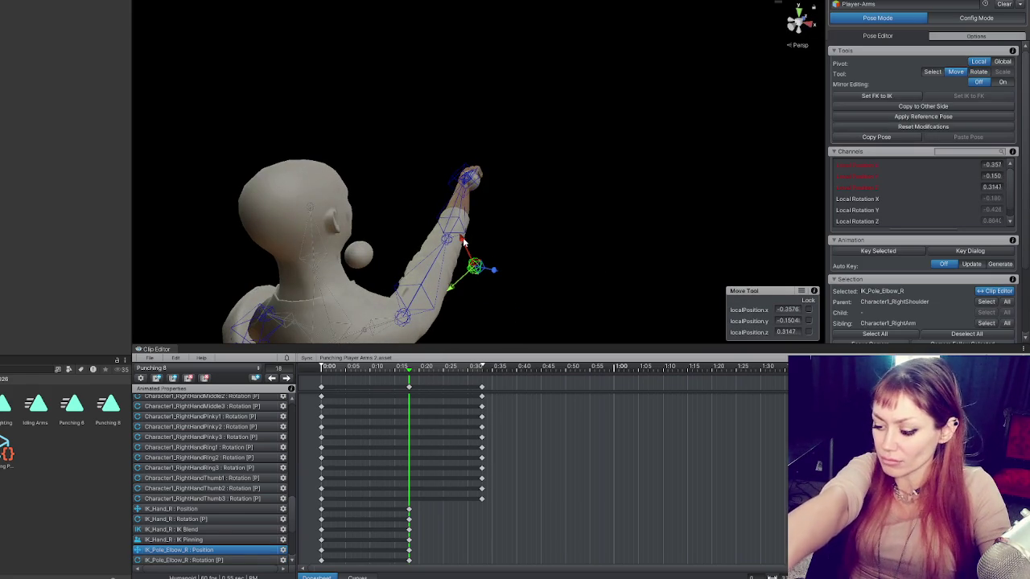
Step: Inspect the raised arm from high and rear views, switching between the hand and elbow targets
{"action": "mouse_move", "coordinate": [536, 222]}
{"action": "left_mouse_down"}
{"action": "mouse_move", "coordinate": [246, 193]}
{"action": "mouse_move", "coordinate": [500, 251]}
{"action": "mouse_move", "coordinate": [572, 299]}
{"action": "mouse_move", "coordinate": [253, 322]}
{"action": "mouse_move", "coordinate": [172, 298]}
{"action": "mouse_move", "coordinate": [272, 225]}
{"action": "left_mouse_up"}
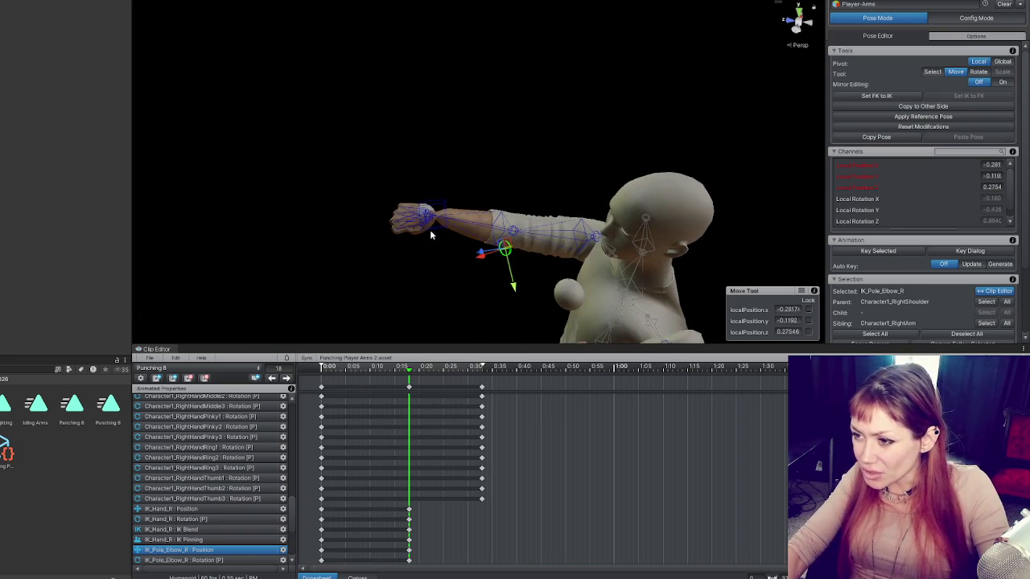
{"action": "mouse_move", "coordinate": [429, 234]}
{"action": "left_mouse_down"}
{"action": "mouse_move", "coordinate": [474, 258]}
{"action": "mouse_move", "coordinate": [509, 304]}
{"action": "mouse_move", "coordinate": [508, 229]}
{"action": "mouse_move", "coordinate": [541, 208]}
{"action": "mouse_move", "coordinate": [435, 247]}
{"action": "mouse_move", "coordinate": [479, 259]}
{"action": "mouse_move", "coordinate": [525, 246]}
{"action": "left_mouse_up"}
{"action": "left_click", "coordinate": [500, 167]}
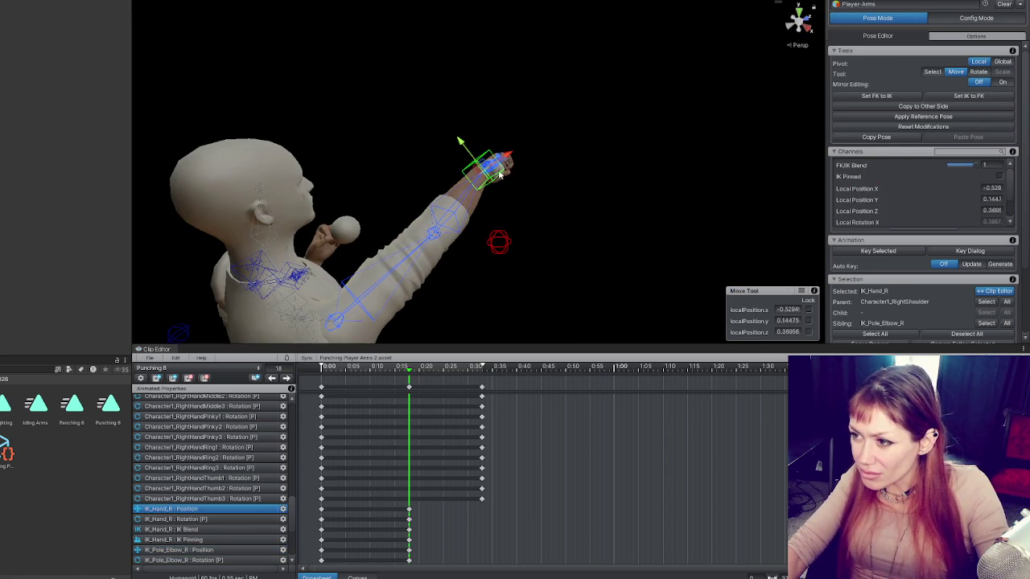
{"action": "key", "text": "e"}
{"action": "mouse_move", "coordinate": [519, 183]}
{"action": "left_mouse_down"}
{"action": "mouse_move", "coordinate": [466, 150]}
{"action": "mouse_move", "coordinate": [290, 113]}
{"action": "mouse_move", "coordinate": [192, 116]}
{"action": "mouse_move", "coordinate": [211, 120]}
{"action": "left_mouse_up"}
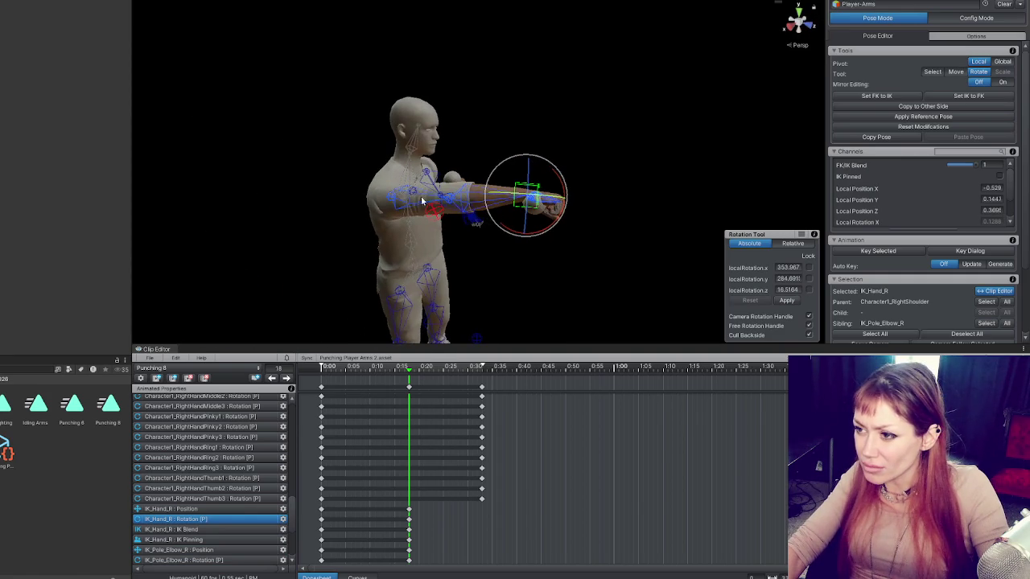
{"action": "left_click", "coordinate": [433, 213]}
{"action": "key", "text": "w"}
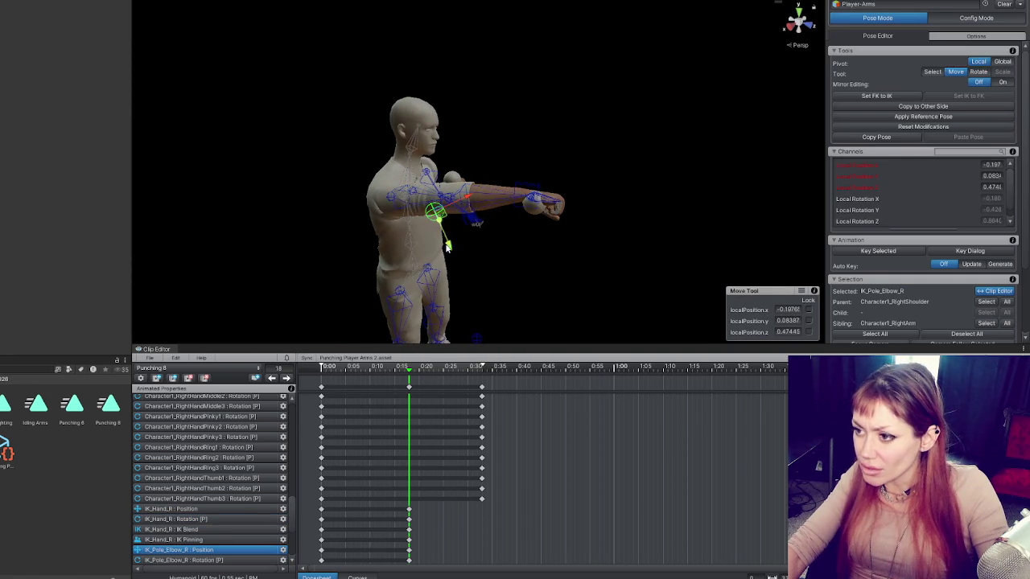
{"action": "mouse_move", "coordinate": [470, 272]}
{"action": "left_mouse_down"}
{"action": "mouse_move", "coordinate": [559, 246]}
{"action": "mouse_move", "coordinate": [510, 133]}
{"action": "mouse_move", "coordinate": [602, 123]}
{"action": "left_mouse_up"}
{"action": "left_click", "coordinate": [472, 113]}
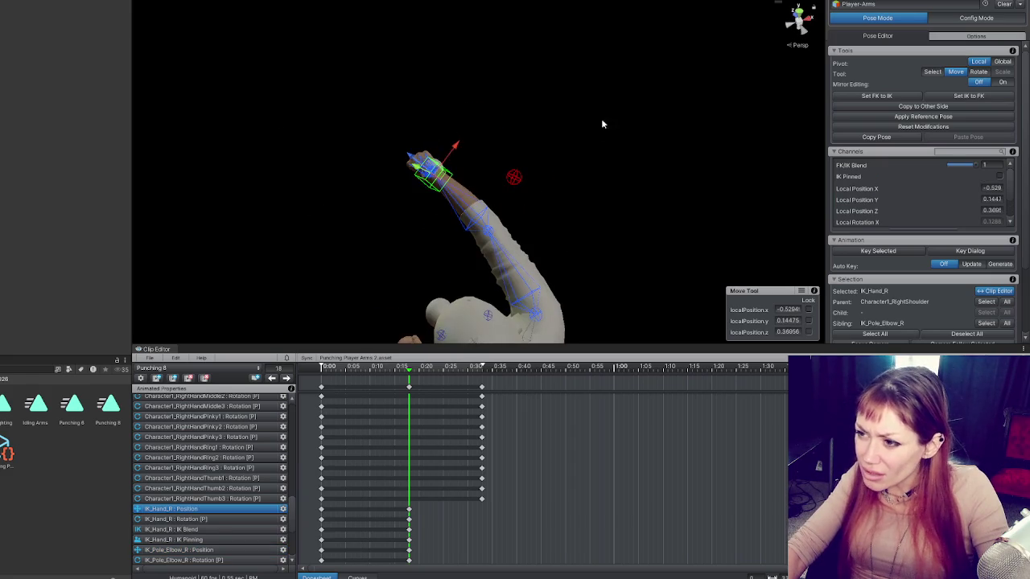
{"action": "key", "text": "e"}
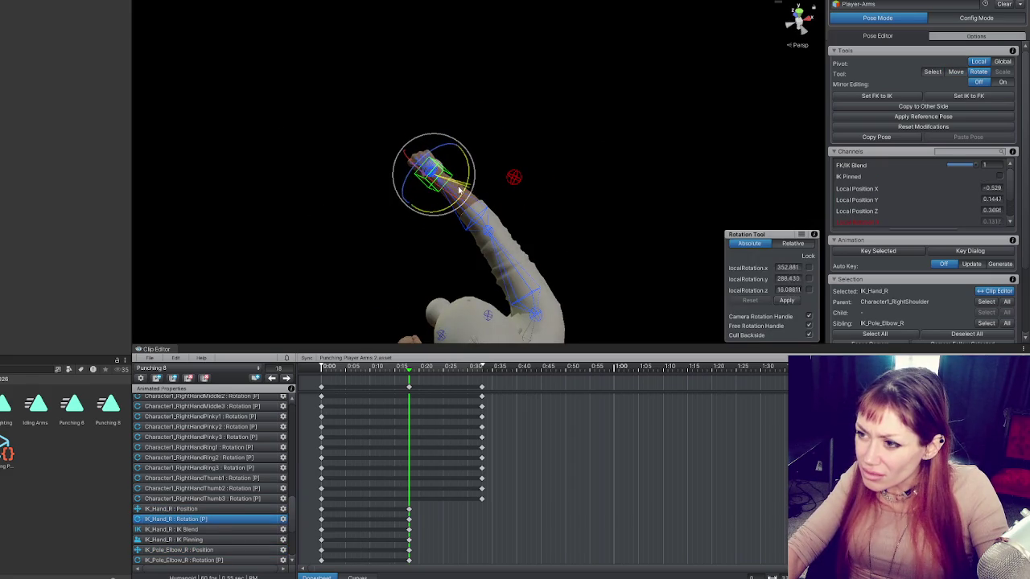
Step: Keep the unapplied pose modifications and move the playhead to frame 11
{"action": "left_click", "coordinate": [365, 369]}
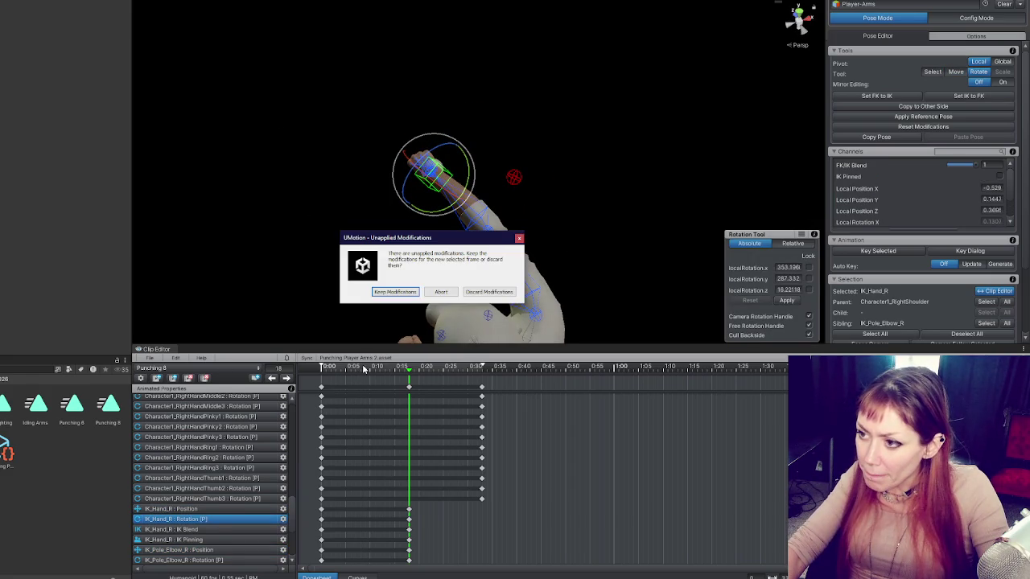
{"action": "left_click", "coordinate": [405, 294]}
{"action": "left_click", "coordinate": [514, 177]}
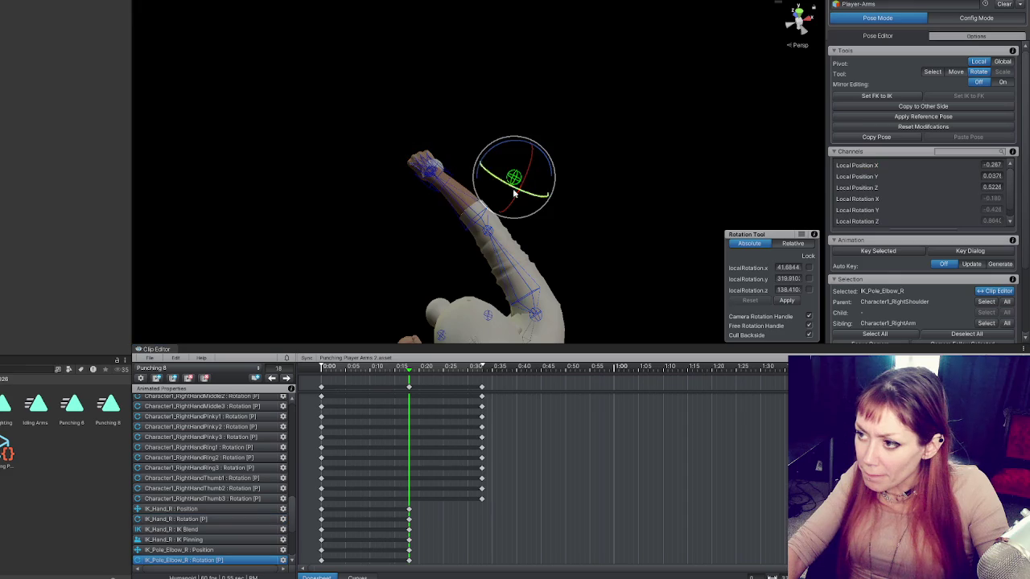
{"action": "left_click_drag", "start_coordinate": [381, 370], "coordinate": [376, 370]}
{"action": "left_click_drag", "start_coordinate": [490, 194], "coordinate": [513, 157]}
{"action": "mouse_move", "coordinate": [354, 369]}
{"action": "left_mouse_down"}
{"action": "mouse_move", "coordinate": [335, 368]}
{"action": "mouse_move", "coordinate": [419, 369]}
{"action": "mouse_move", "coordinate": [363, 369]}
{"action": "mouse_move", "coordinate": [375, 371]}
{"action": "left_mouse_up"}
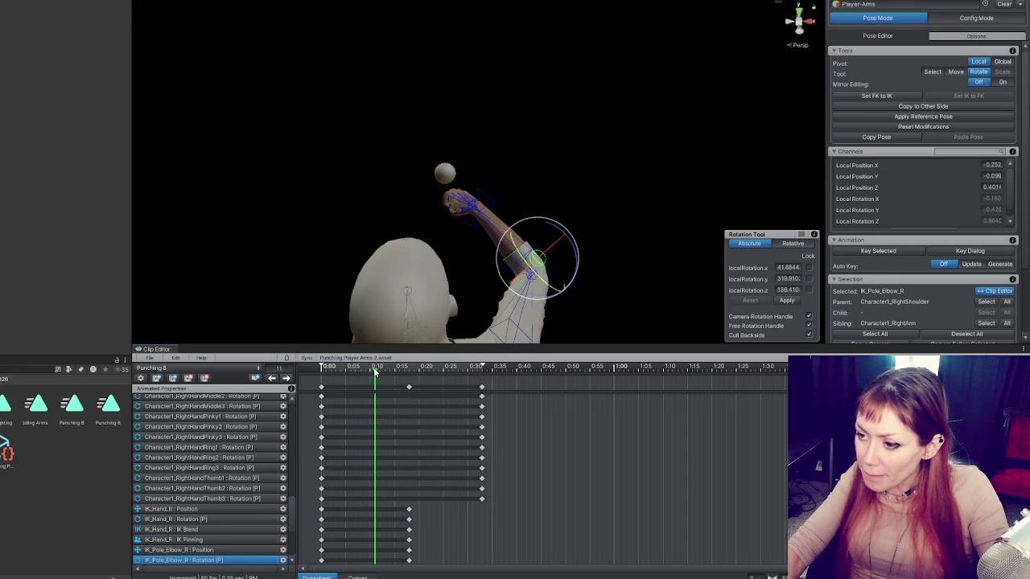
{"action": "left_click", "coordinate": [474, 213]}
Step: Turn the fist, shift the right hand left, and reposition the elbow pole at frame 11
{"action": "left_click_drag", "start_coordinate": [499, 235], "coordinate": [474, 241]}
{"action": "key", "text": "w"}
{"action": "left_click_drag", "start_coordinate": [507, 202], "coordinate": [447, 203]}
{"action": "key", "text": "e"}
{"action": "left_click_drag", "start_coordinate": [456, 241], "coordinate": [450, 246]}
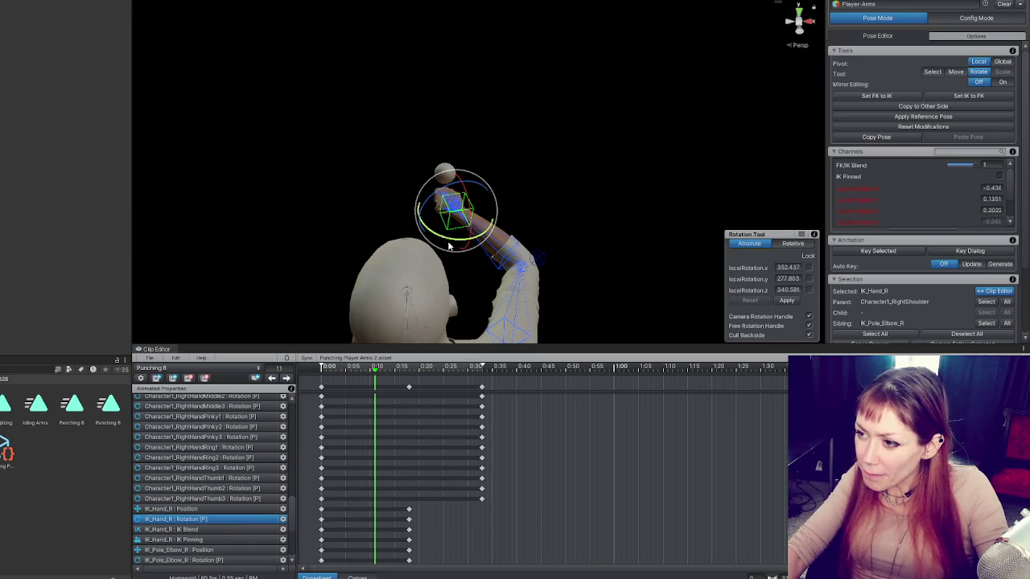
{"action": "left_click", "coordinate": [530, 268]}
{"action": "left_click_drag", "start_coordinate": [530, 268], "coordinate": [391, 177]}
{"action": "key", "text": "w"}
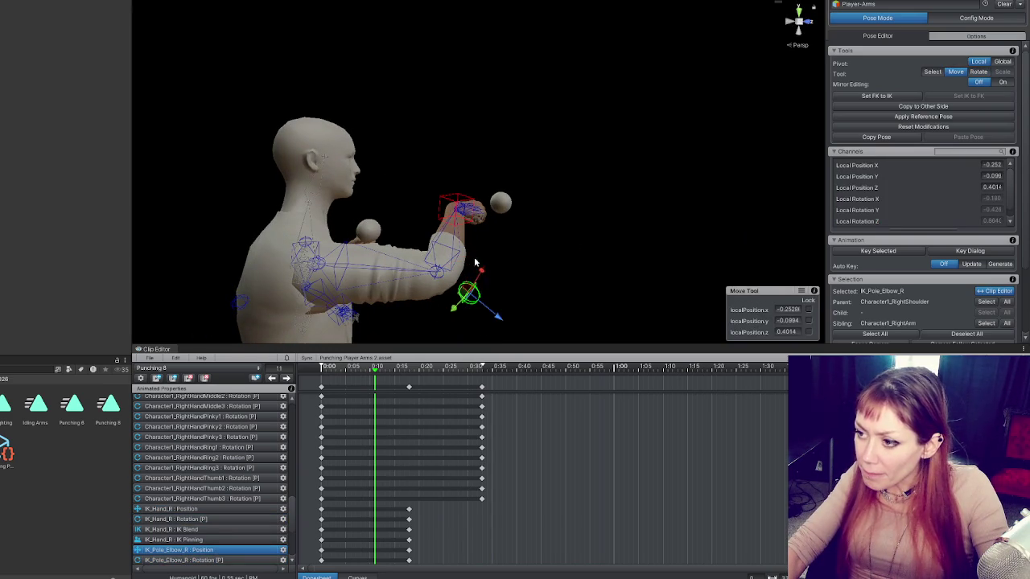
{"action": "mouse_move", "coordinate": [453, 311]}
{"action": "left_mouse_down"}
{"action": "mouse_move", "coordinate": [425, 333]}
{"action": "mouse_move", "coordinate": [531, 319]}
{"action": "mouse_move", "coordinate": [516, 206]}
{"action": "mouse_move", "coordinate": [439, 205]}
{"action": "left_mouse_up"}
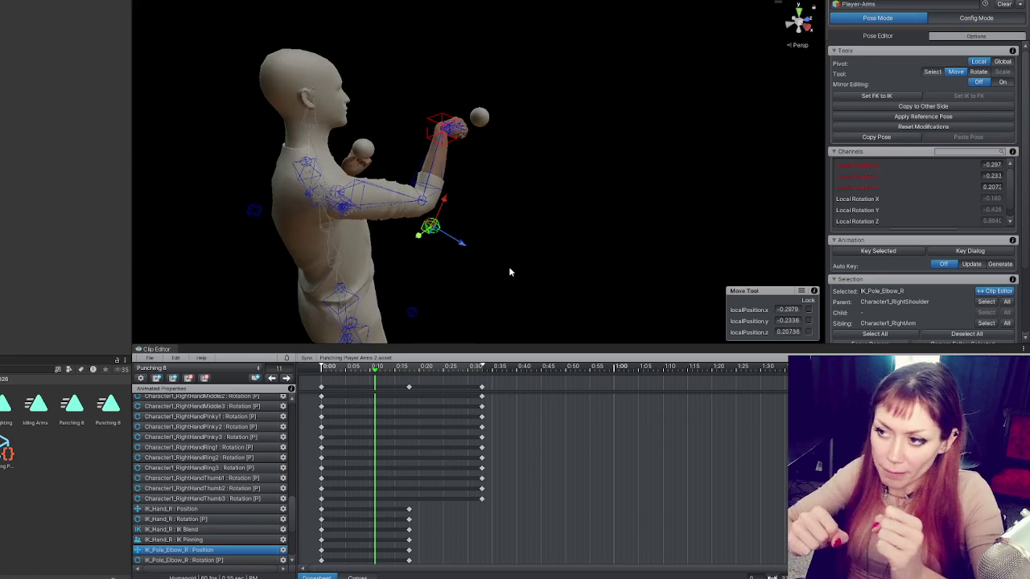
Step: Twist the right fist around its z axis and move the hand down and right
{"action": "mouse_move", "coordinate": [509, 272]}
{"action": "left_mouse_down"}
{"action": "mouse_move", "coordinate": [544, 268]}
{"action": "mouse_move", "coordinate": [556, 233]}
{"action": "mouse_move", "coordinate": [548, 190]}
{"action": "left_mouse_up"}
{"action": "left_click", "coordinate": [551, 143]}
{"action": "key", "text": "e"}
{"action": "mouse_move", "coordinate": [551, 144]}
{"action": "left_mouse_down"}
{"action": "mouse_move", "coordinate": [553, 171]}
{"action": "mouse_move", "coordinate": [576, 162]}
{"action": "mouse_move", "coordinate": [635, 172]}
{"action": "mouse_move", "coordinate": [719, 156]}
{"action": "left_mouse_up"}
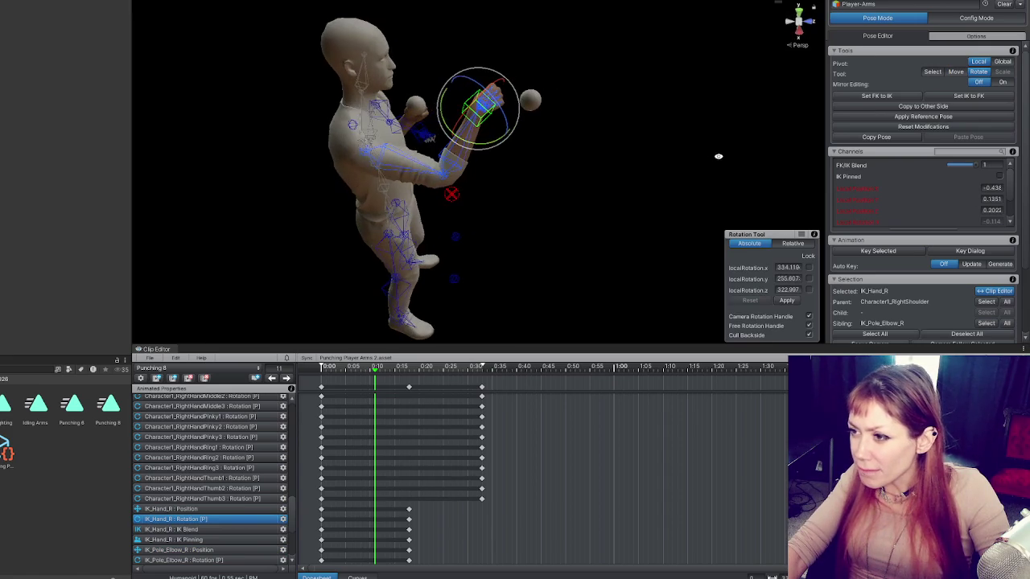
{"action": "key", "text": "w"}
{"action": "mouse_move", "coordinate": [505, 134]}
{"action": "left_mouse_down"}
{"action": "mouse_move", "coordinate": [515, 163]}
{"action": "mouse_move", "coordinate": [706, 166]}
{"action": "left_mouse_up"}
{"action": "key", "text": "e"}
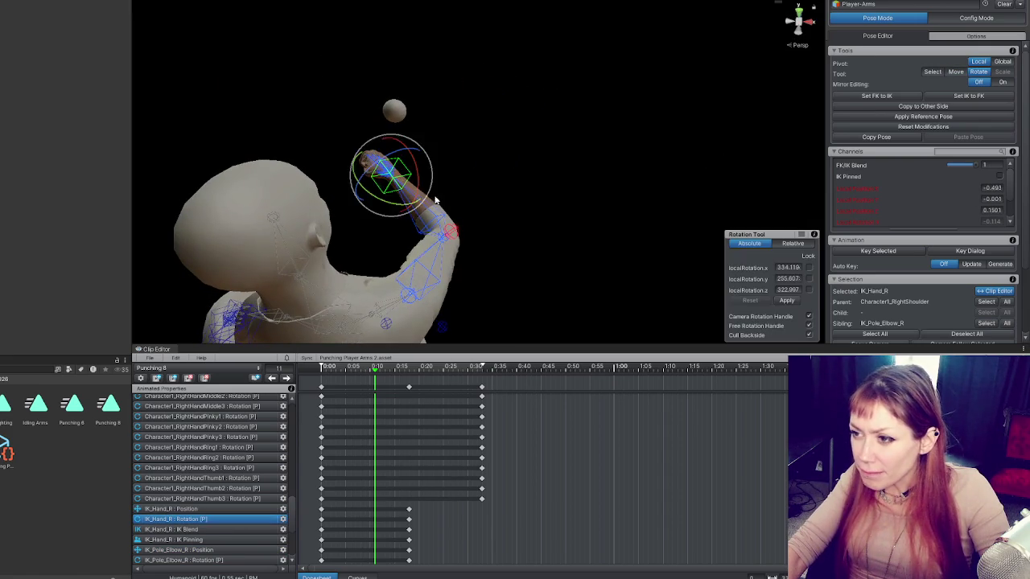
Step: Bring the right fist closer to the head and rotate it into the wind-up angle
{"action": "left_click", "coordinate": [451, 234]}
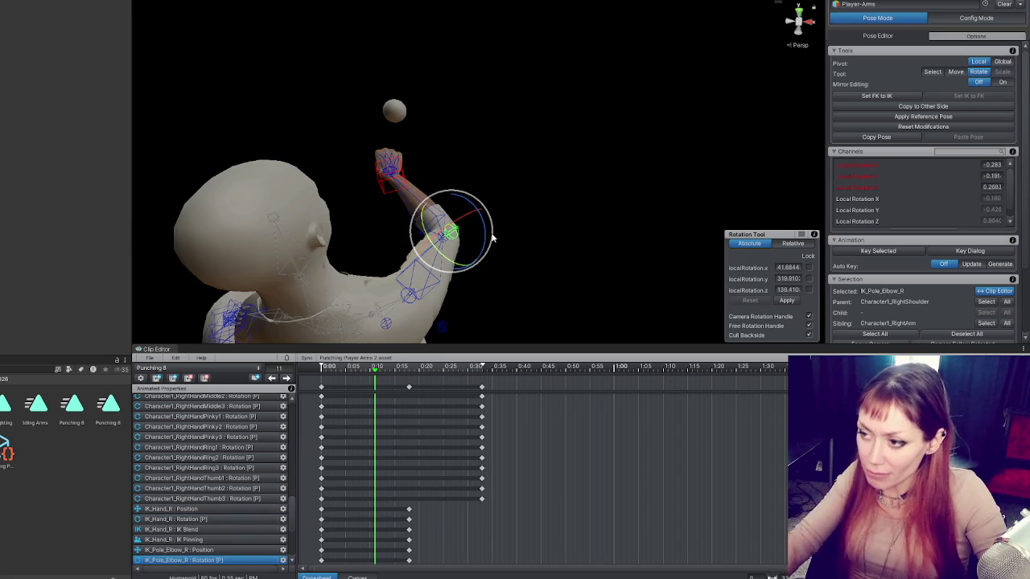
{"action": "left_click", "coordinate": [391, 169]}
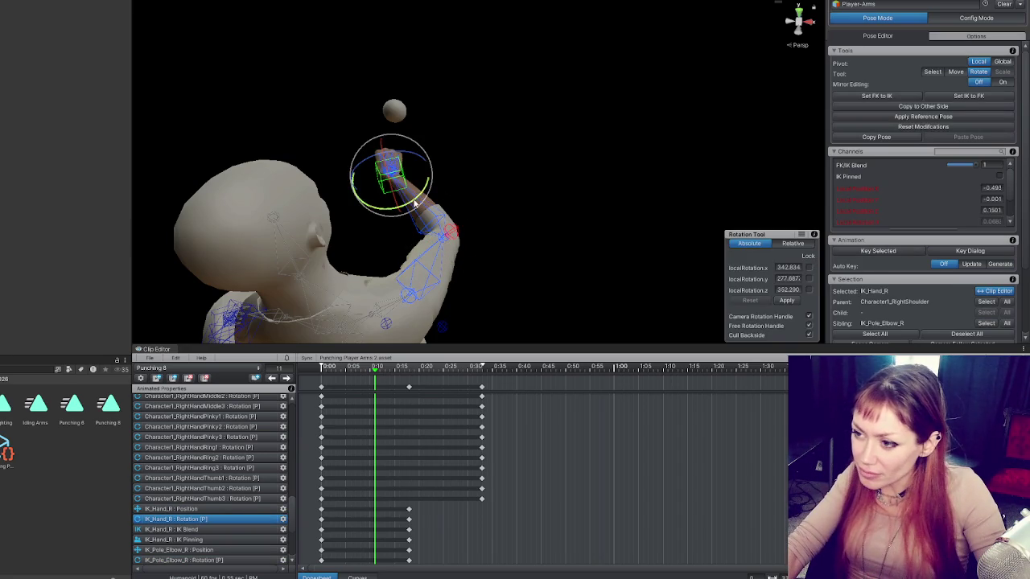
{"action": "left_click", "coordinate": [460, 237]}
{"action": "key", "text": "w"}
{"action": "left_click", "coordinate": [396, 181]}
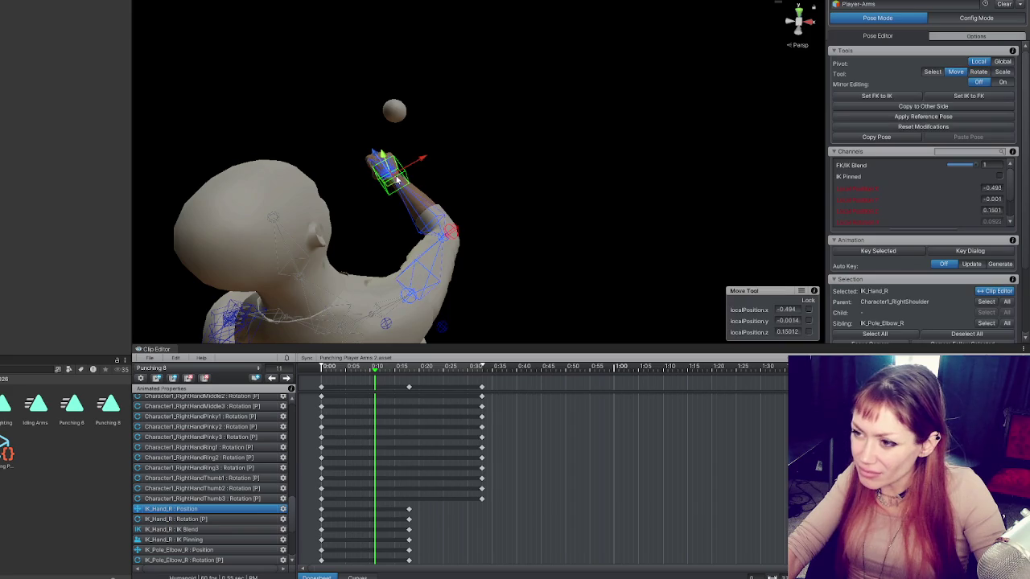
{"action": "mouse_move", "coordinate": [380, 154]}
{"action": "left_mouse_down"}
{"action": "mouse_move", "coordinate": [450, 168]}
{"action": "mouse_move", "coordinate": [483, 212]}
{"action": "mouse_move", "coordinate": [513, 214]}
{"action": "left_mouse_up"}
{"action": "key", "text": "e"}
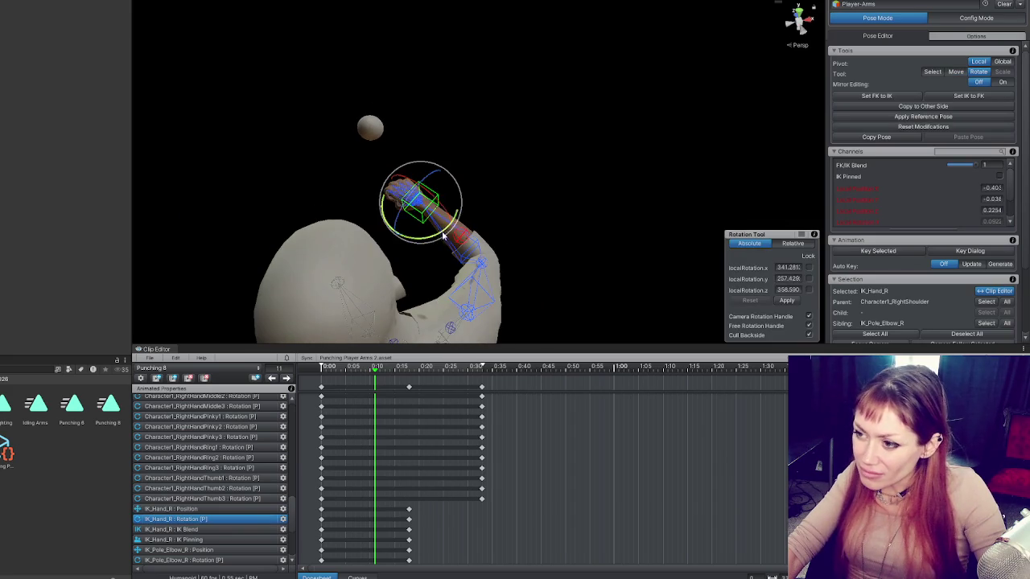
{"action": "left_click_drag", "start_coordinate": [447, 222], "coordinate": [437, 182]}
{"action": "mouse_move", "coordinate": [480, 220]}
{"action": "left_mouse_down"}
{"action": "mouse_move", "coordinate": [439, 223]}
{"action": "mouse_move", "coordinate": [439, 214]}
{"action": "left_mouse_up"}
{"action": "left_click", "coordinate": [468, 240]}
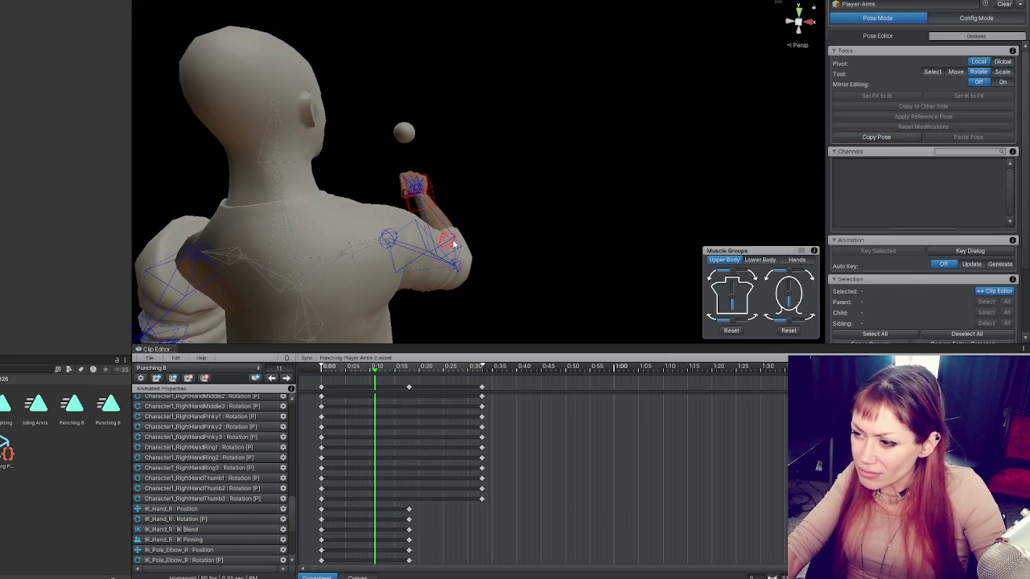
Step: Pull the right elbow pole down and to the left to bend the arm lower
{"action": "mouse_move", "coordinate": [509, 250]}
{"action": "left_mouse_down"}
{"action": "mouse_move", "coordinate": [448, 221]}
{"action": "mouse_move", "coordinate": [575, 225]}
{"action": "mouse_move", "coordinate": [541, 266]}
{"action": "left_mouse_up"}
{"action": "left_click", "coordinate": [445, 225]}
{"action": "key", "text": "w"}
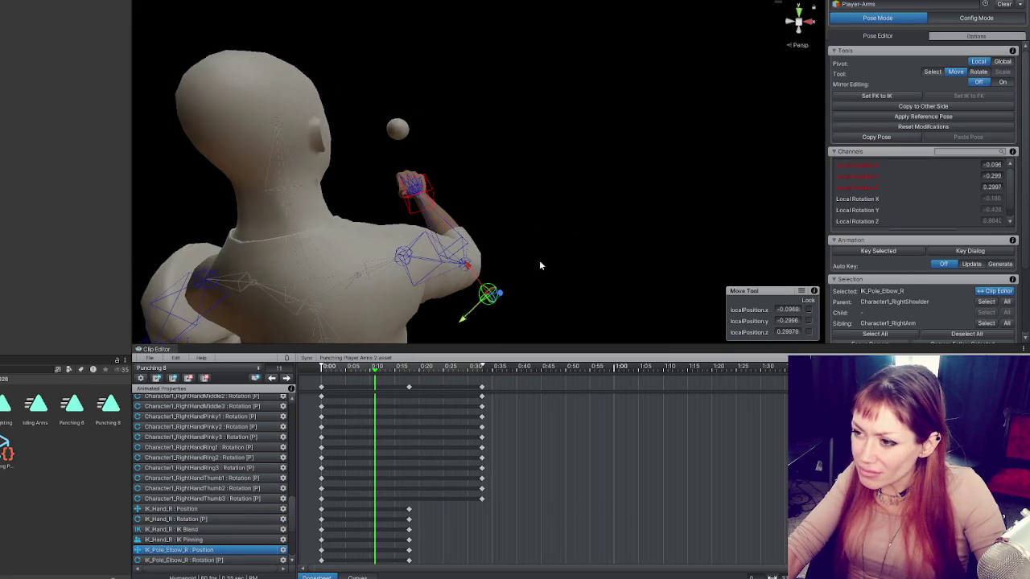
{"action": "left_click_drag", "start_coordinate": [465, 322], "coordinate": [438, 344]}
{"action": "mouse_move", "coordinate": [510, 314]}
{"action": "left_mouse_down"}
{"action": "mouse_move", "coordinate": [487, 324]}
{"action": "mouse_move", "coordinate": [491, 317]}
{"action": "mouse_move", "coordinate": [317, 294]}
{"action": "mouse_move", "coordinate": [345, 290]}
{"action": "mouse_move", "coordinate": [330, 291]}
{"action": "left_mouse_up"}
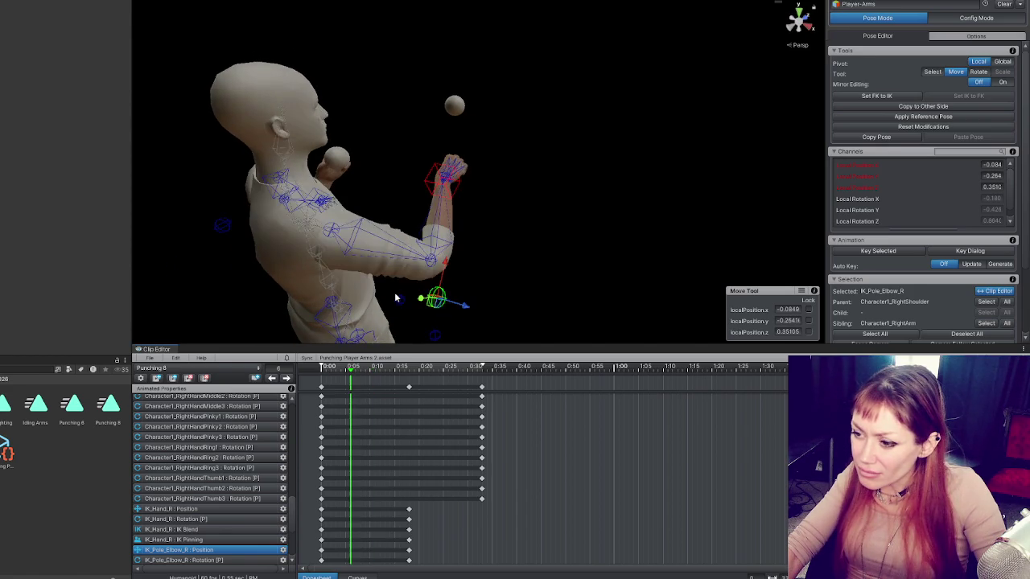
{"action": "left_click", "coordinate": [442, 174]}
Step: Preview the clip, return to the frame 11 keyframe, and nudge the right hand along z
{"action": "mouse_move", "coordinate": [346, 364]}
{"action": "left_mouse_down"}
{"action": "mouse_move", "coordinate": [323, 367]}
{"action": "mouse_move", "coordinate": [444, 369]}
{"action": "mouse_move", "coordinate": [403, 378]}
{"action": "mouse_move", "coordinate": [414, 374]}
{"action": "mouse_move", "coordinate": [322, 372]}
{"action": "mouse_move", "coordinate": [411, 384]}
{"action": "mouse_move", "coordinate": [482, 380]}
{"action": "mouse_move", "coordinate": [350, 380]}
{"action": "mouse_move", "coordinate": [404, 378]}
{"action": "mouse_move", "coordinate": [300, 392]}
{"action": "mouse_move", "coordinate": [406, 386]}
{"action": "mouse_move", "coordinate": [395, 385]}
{"action": "left_mouse_up"}
{"action": "left_click_drag", "start_coordinate": [451, 265], "coordinate": [504, 223]}
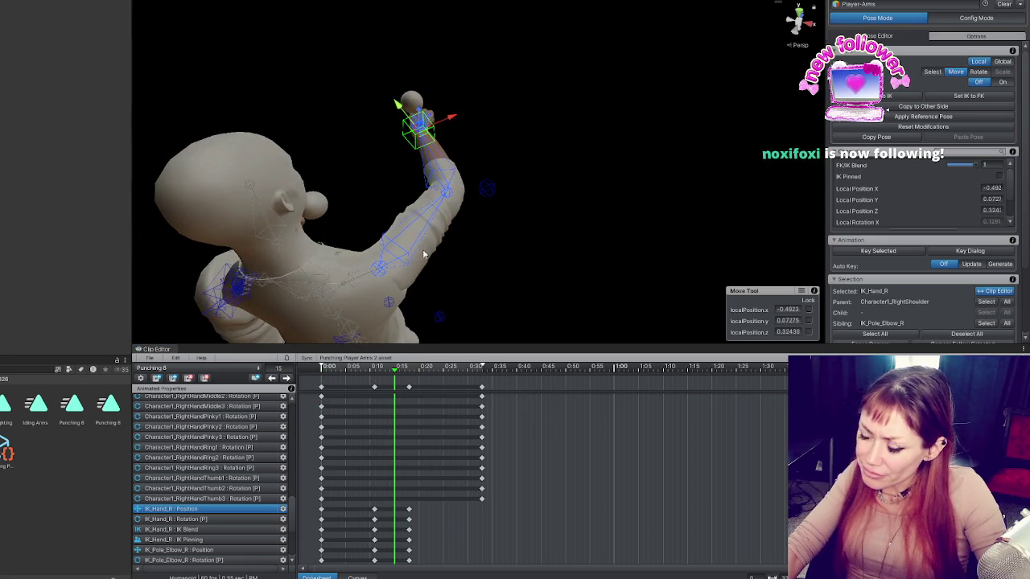
{"action": "left_click_drag", "start_coordinate": [424, 254], "coordinate": [411, 298]}
{"action": "left_click", "coordinate": [273, 379]}
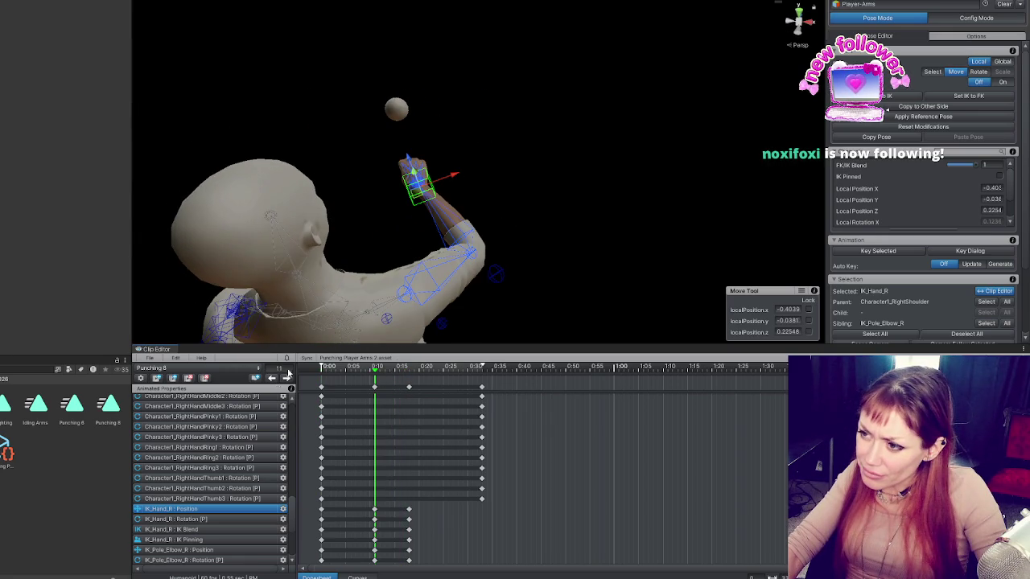
{"action": "key", "text": "e"}
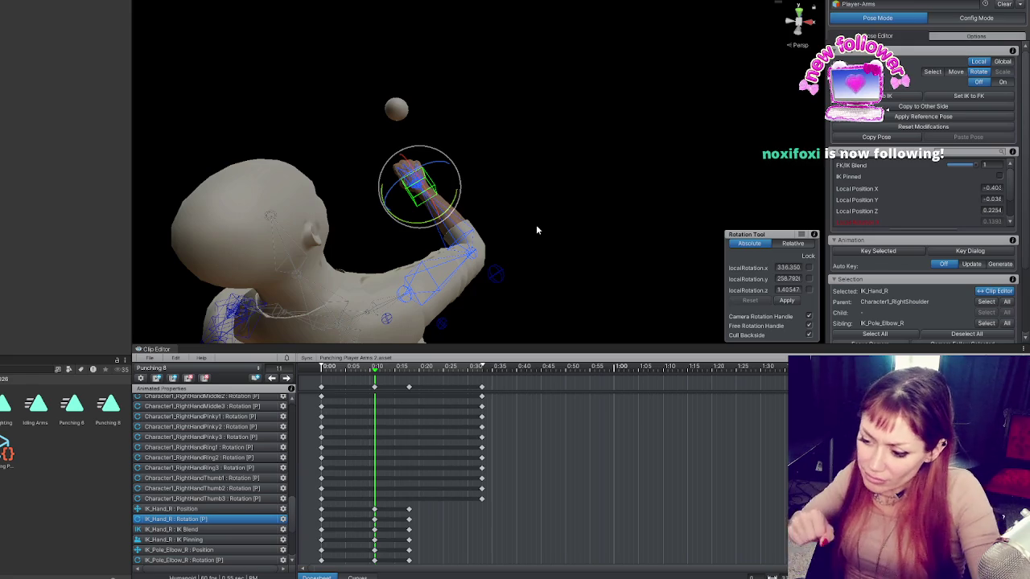
{"action": "mouse_move", "coordinate": [536, 225]}
{"action": "left_mouse_down"}
{"action": "mouse_move", "coordinate": [566, 210]}
{"action": "mouse_move", "coordinate": [536, 243]}
{"action": "left_mouse_up"}
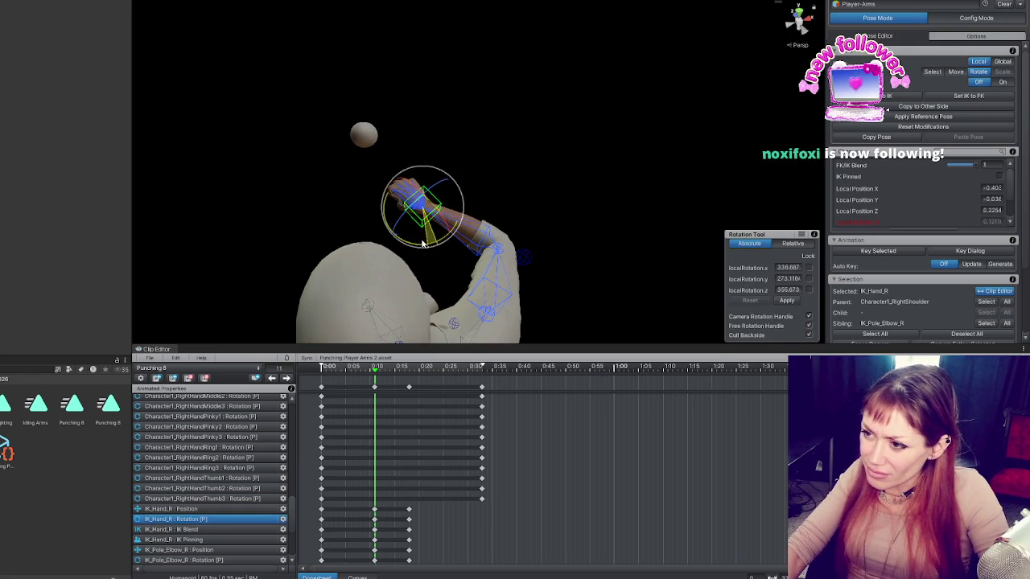
{"action": "key", "text": "w"}
{"action": "left_click_drag", "start_coordinate": [431, 202], "coordinate": [456, 182]}
Step: Lower and shift the right elbow pole to about (-0.024, -0.300, 0.261) to re-bend the arm
{"action": "left_click", "coordinate": [521, 258]}
{"action": "left_click_drag", "start_coordinate": [519, 275], "coordinate": [474, 276], "text": "alt"}
{"action": "left_click_drag", "start_coordinate": [456, 239], "coordinate": [452, 251]}
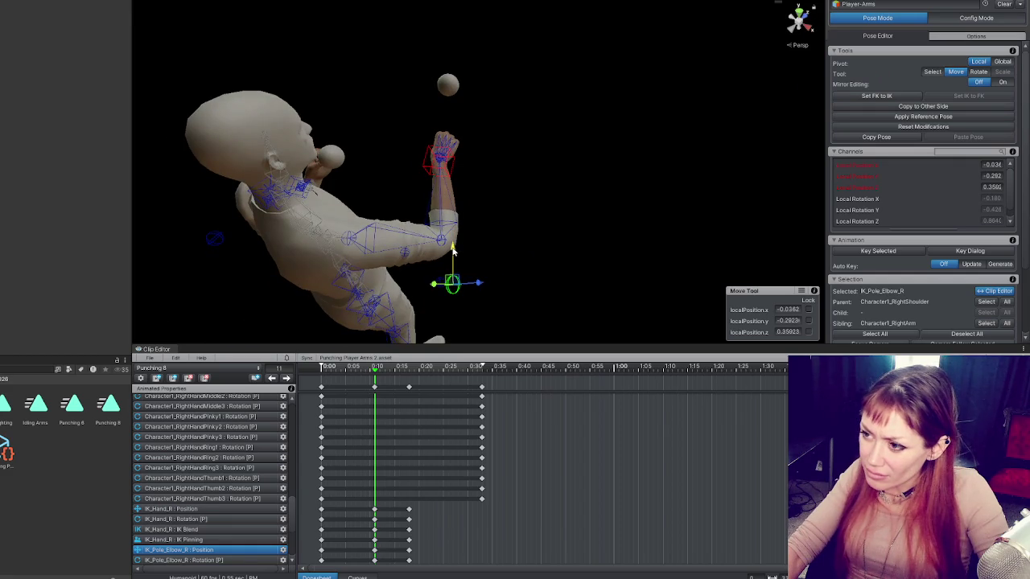
{"action": "mouse_move", "coordinate": [483, 286]}
{"action": "left_mouse_down"}
{"action": "mouse_move", "coordinate": [459, 286]}
{"action": "mouse_move", "coordinate": [528, 287]}
{"action": "mouse_move", "coordinate": [353, 292]}
{"action": "mouse_move", "coordinate": [433, 316]}
{"action": "left_mouse_up"}
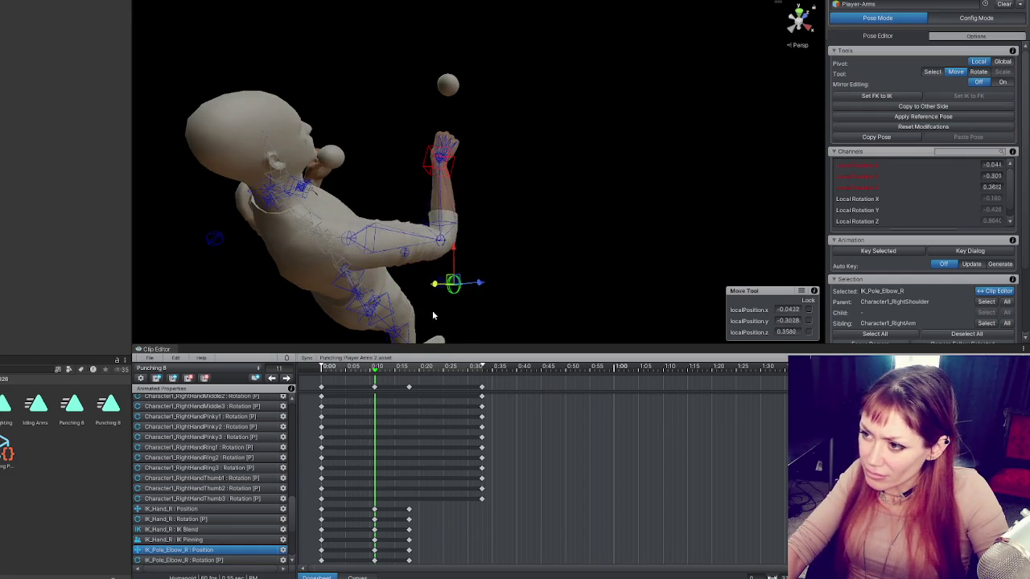
{"action": "left_click_drag", "start_coordinate": [502, 283], "coordinate": [241, 164], "text": "alt"}
{"action": "mouse_move", "coordinate": [406, 254]}
{"action": "left_mouse_down"}
{"action": "mouse_move", "coordinate": [404, 241]}
{"action": "mouse_move", "coordinate": [509, 224]}
{"action": "mouse_move", "coordinate": [496, 237]}
{"action": "mouse_move", "coordinate": [439, 231]}
{"action": "mouse_move", "coordinate": [510, 253]}
{"action": "left_mouse_up"}
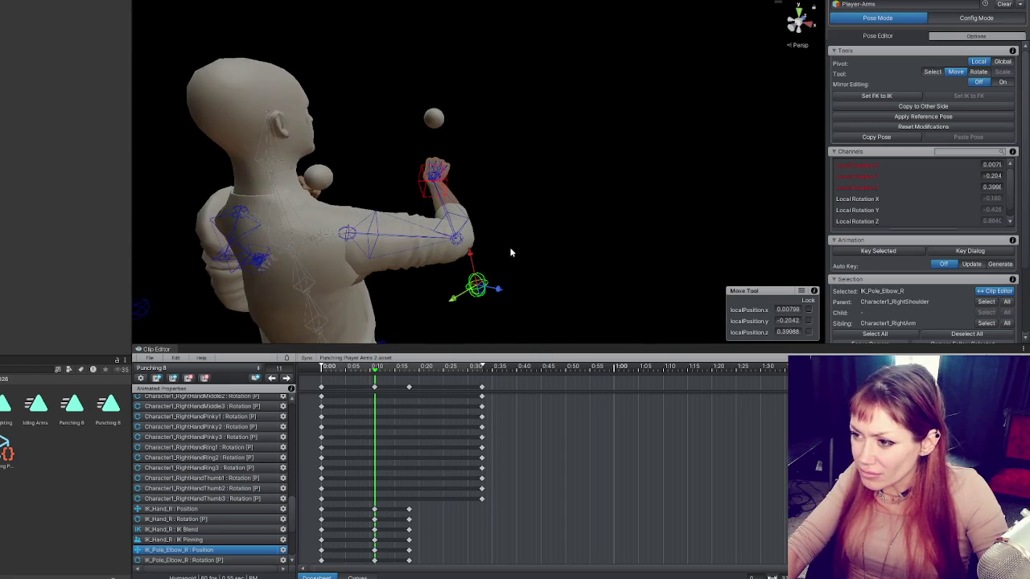
{"action": "mouse_move", "coordinate": [455, 302]}
{"action": "left_mouse_down"}
{"action": "mouse_move", "coordinate": [414, 325]}
{"action": "mouse_move", "coordinate": [481, 227]}
{"action": "mouse_move", "coordinate": [451, 241]}
{"action": "mouse_move", "coordinate": [440, 291]}
{"action": "left_mouse_up"}
Step: Reselect the hand and elbow targets, then step to the next keyframe at frame 18
{"action": "left_click", "coordinate": [433, 200]}
{"action": "key", "text": "e"}
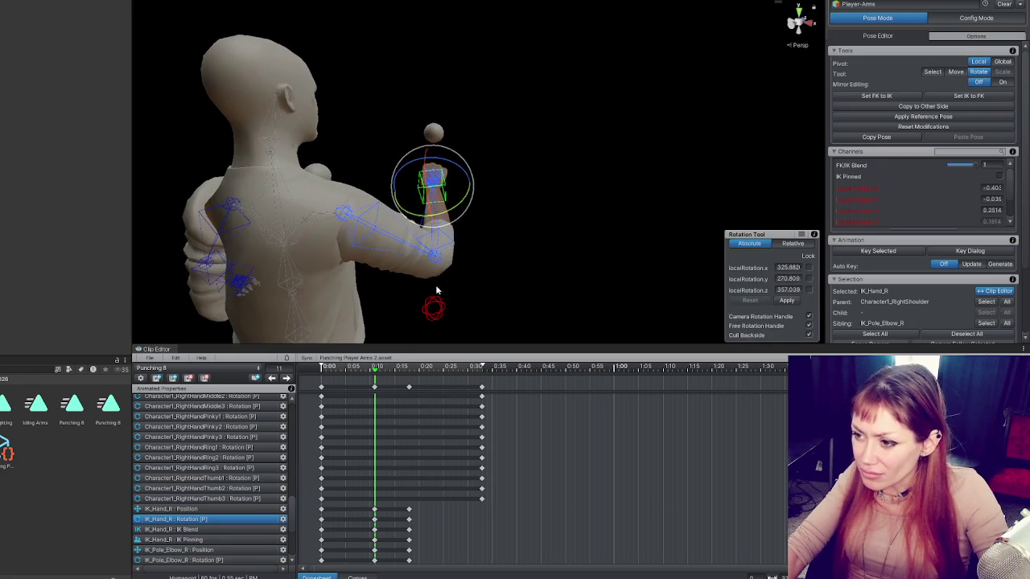
{"action": "left_click", "coordinate": [438, 309]}
{"action": "left_click", "coordinate": [287, 379]}
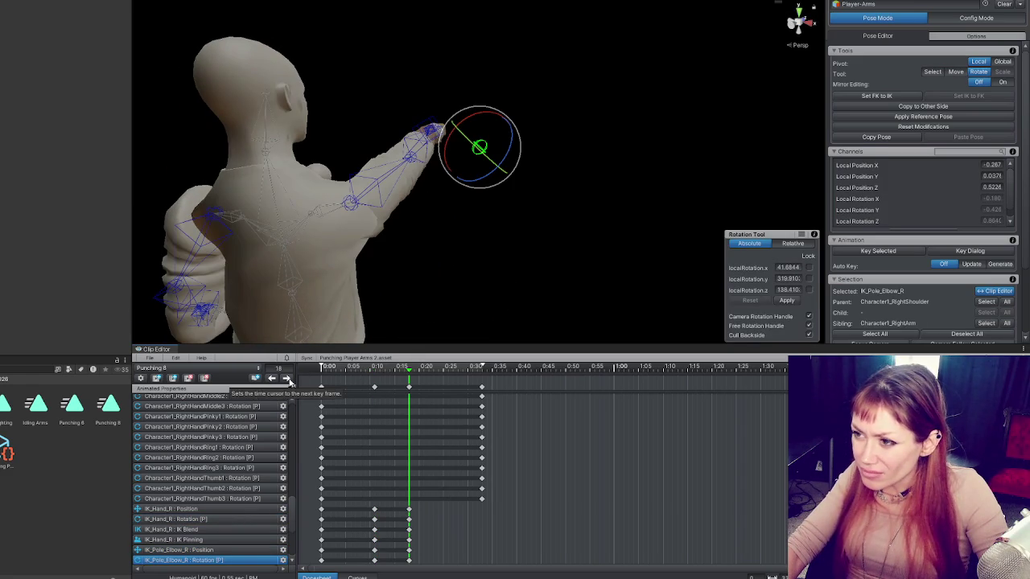
Step: At frame 11, move the right-hand IK target to the left and rotate the hand
{"action": "left_click_drag", "start_coordinate": [355, 227], "coordinate": [349, 353], "text": "alt"}
{"action": "left_click", "coordinate": [272, 379]}
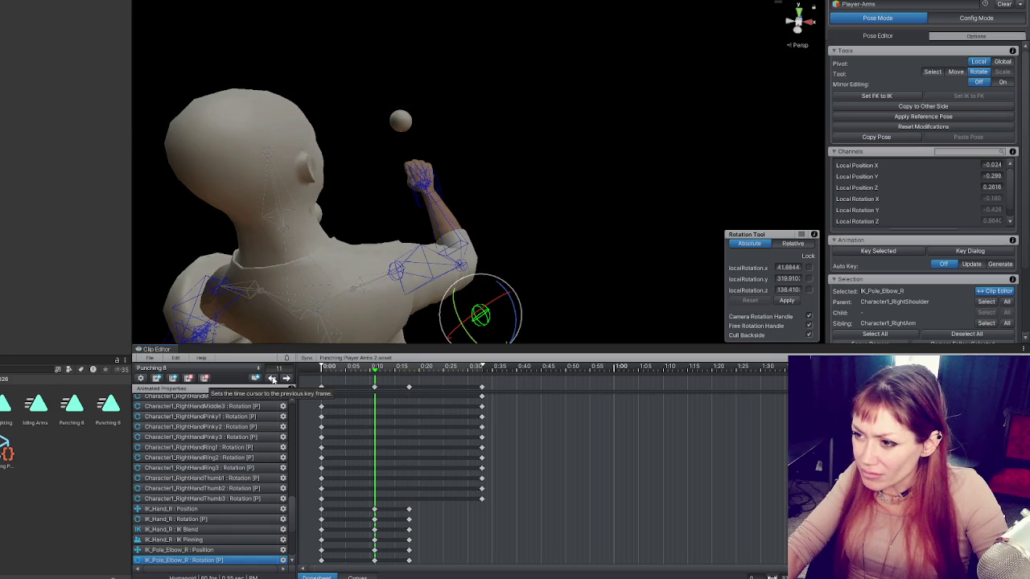
{"action": "left_click", "coordinate": [421, 197]}
{"action": "key", "text": "w"}
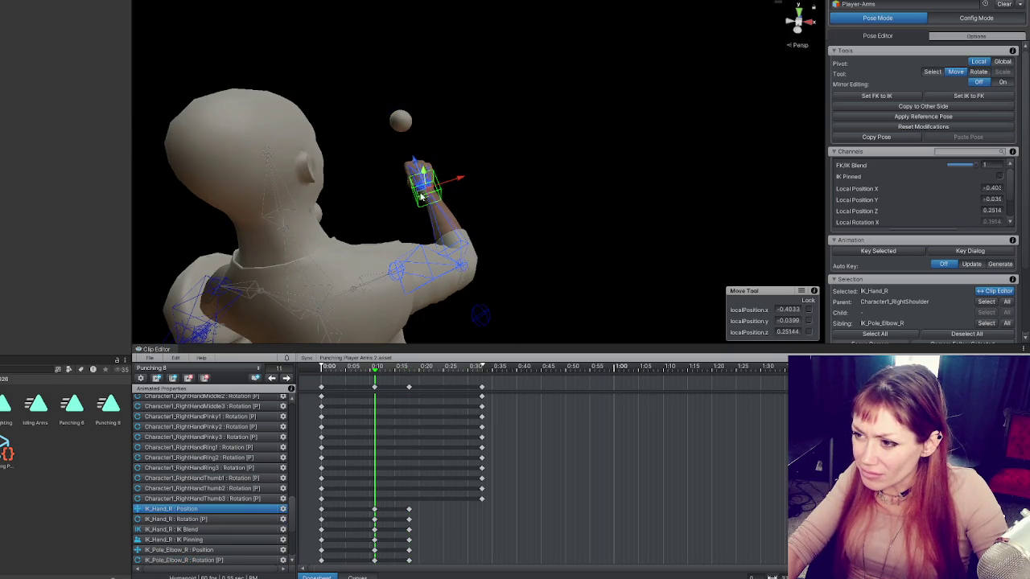
{"action": "mouse_move", "coordinate": [458, 177]}
{"action": "left_mouse_down"}
{"action": "mouse_move", "coordinate": [408, 160]}
{"action": "mouse_move", "coordinate": [478, 122]}
{"action": "left_mouse_up"}
{"action": "left_click_drag", "start_coordinate": [416, 166], "coordinate": [410, 161]}
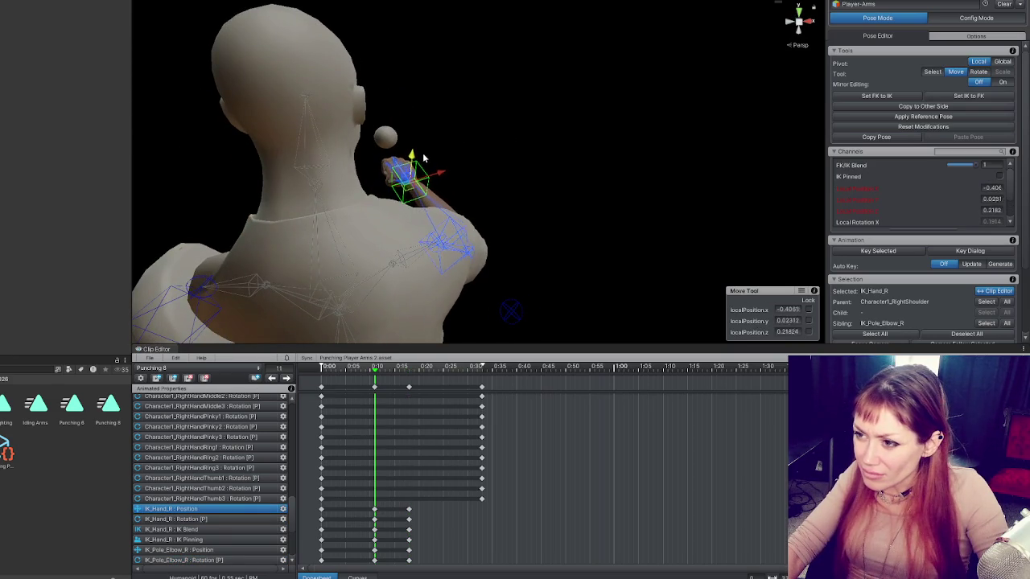
{"action": "key", "text": "e"}
{"action": "mouse_move", "coordinate": [408, 208]}
{"action": "left_mouse_down"}
{"action": "mouse_move", "coordinate": [406, 174]}
{"action": "mouse_move", "coordinate": [410, 182]}
{"action": "left_mouse_up"}
Step: Move the right elbow pole target upward to re-bend the arm
{"action": "mouse_move", "coordinate": [552, 202]}
{"action": "left_mouse_down"}
{"action": "mouse_move", "coordinate": [330, 218]}
{"action": "mouse_move", "coordinate": [288, 199]}
{"action": "left_mouse_up"}
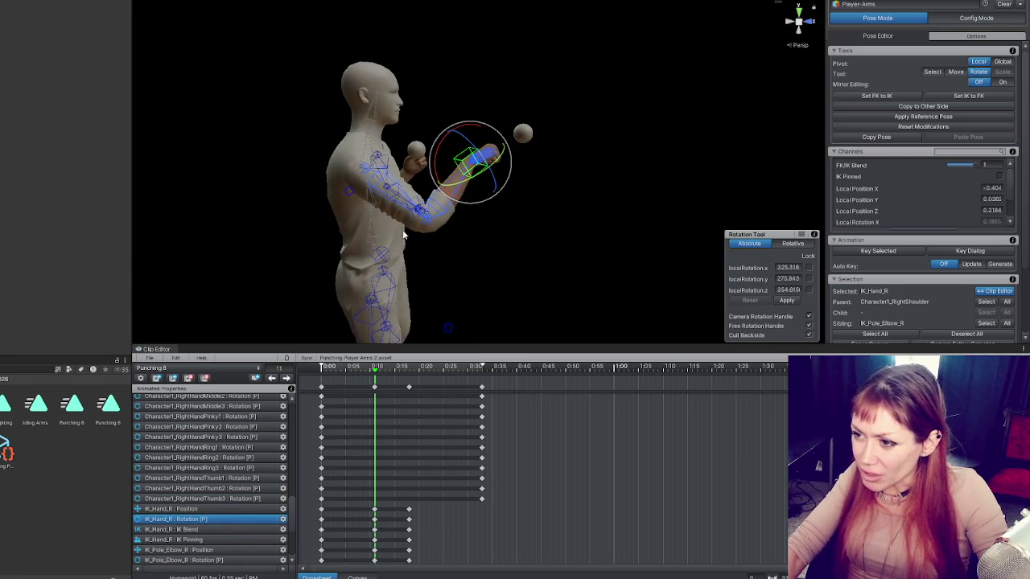
{"action": "left_click_drag", "start_coordinate": [429, 223], "coordinate": [442, 267]}
{"action": "left_click", "coordinate": [395, 303]}
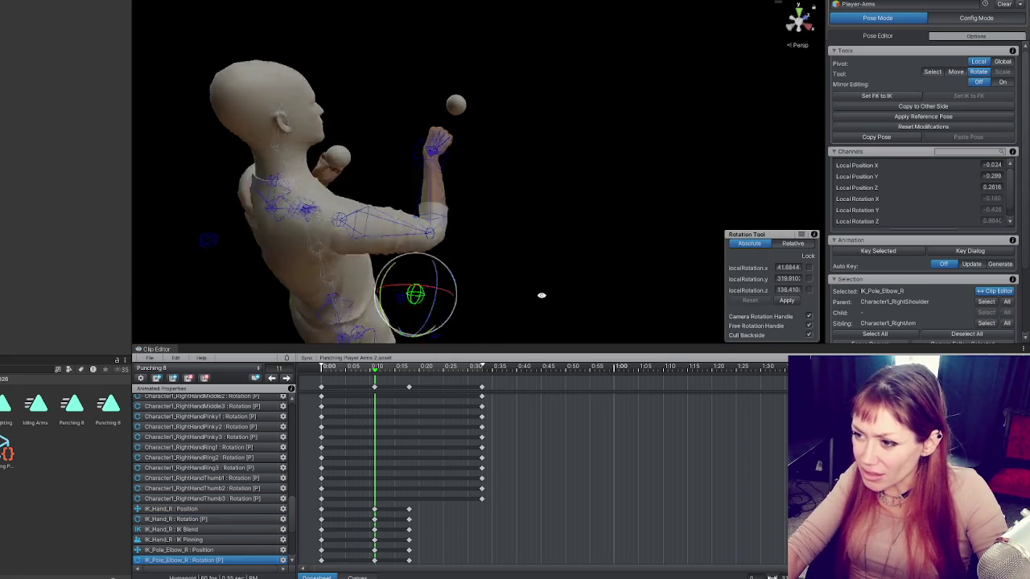
{"action": "left_click_drag", "start_coordinate": [540, 295], "coordinate": [503, 300]}
{"action": "key", "text": "w"}
{"action": "mouse_move", "coordinate": [449, 318]}
{"action": "left_mouse_down"}
{"action": "mouse_move", "coordinate": [463, 307]}
{"action": "mouse_move", "coordinate": [415, 335]}
{"action": "mouse_move", "coordinate": [493, 248]}
{"action": "mouse_move", "coordinate": [398, 296]}
{"action": "mouse_move", "coordinate": [409, 292]}
{"action": "mouse_move", "coordinate": [378, 169]}
{"action": "left_mouse_up"}
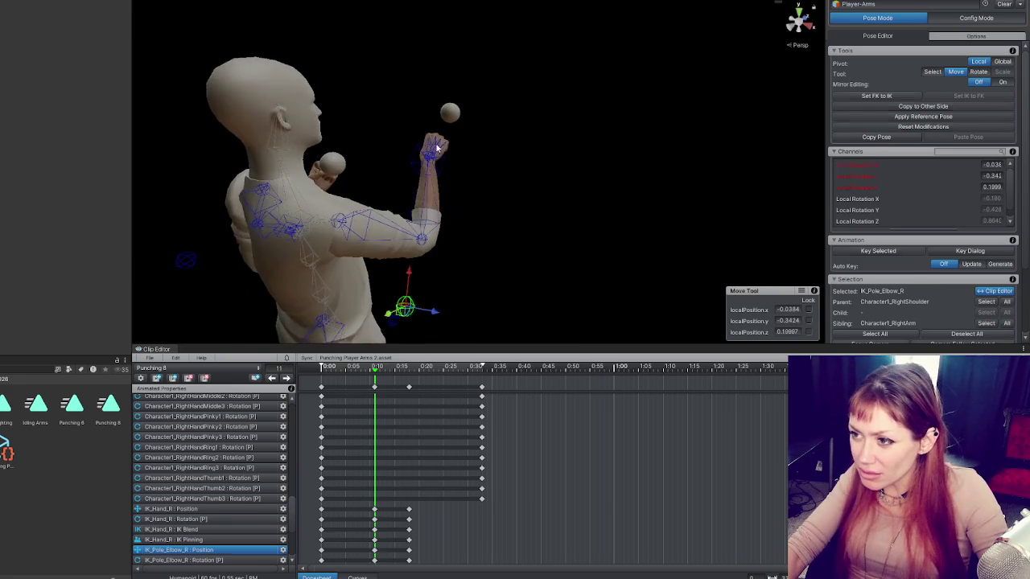
Step: Rotate the right fist inward, checking it from the front
{"action": "key", "text": "e"}
{"action": "left_click", "coordinate": [523, 176]}
{"action": "mouse_move", "coordinate": [523, 175]}
{"action": "left_mouse_down"}
{"action": "mouse_move", "coordinate": [535, 205]}
{"action": "mouse_move", "coordinate": [548, 206]}
{"action": "mouse_move", "coordinate": [553, 167]}
{"action": "mouse_move", "coordinate": [537, 188]}
{"action": "mouse_move", "coordinate": [544, 176]}
{"action": "left_mouse_up"}
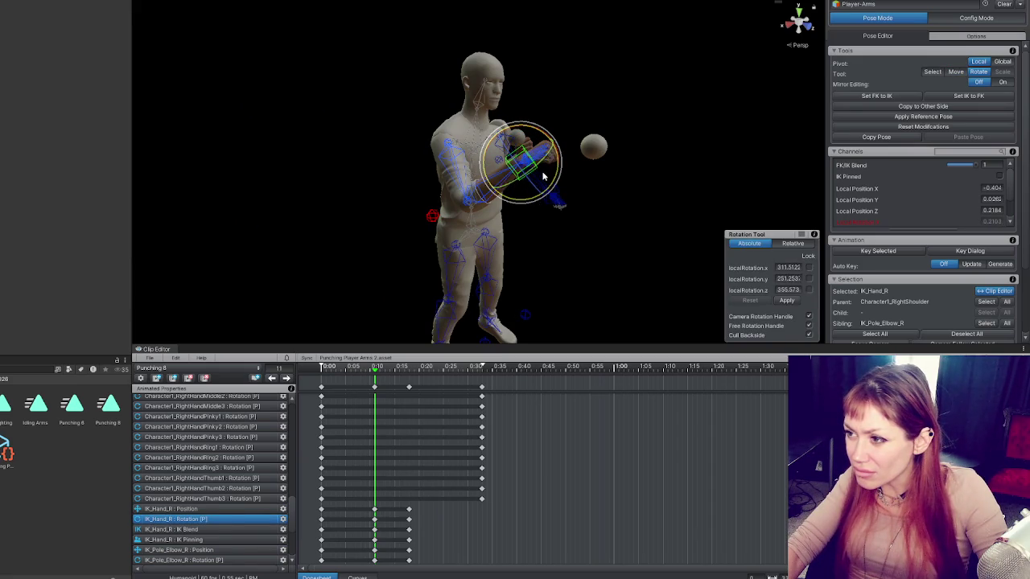
{"action": "left_click_drag", "start_coordinate": [647, 199], "coordinate": [483, 129]}
{"action": "left_click_drag", "start_coordinate": [548, 132], "coordinate": [529, 135]}
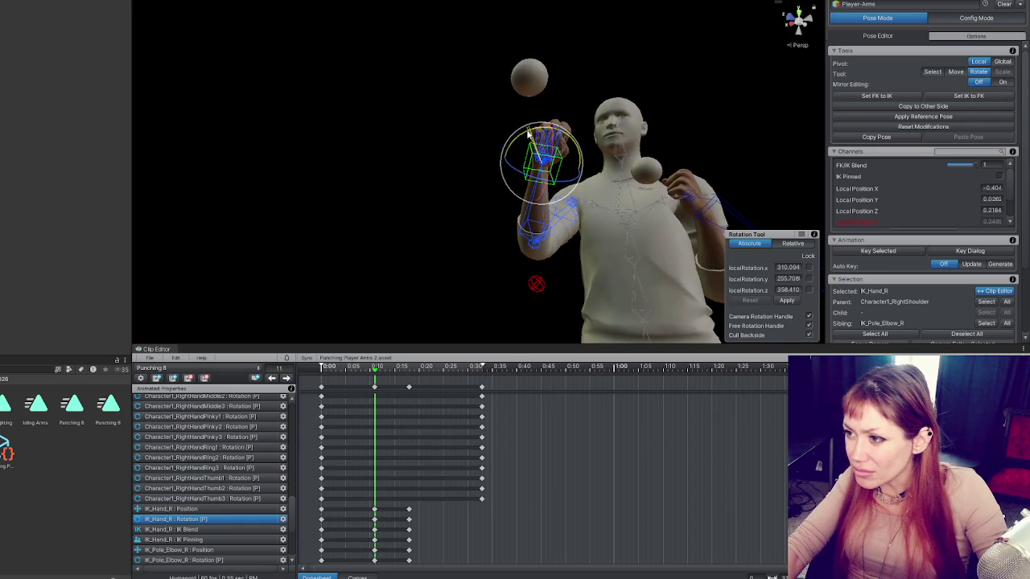
Step: Shift the raised fist left to about -0.415, 0.026, 0.259 and re-angle it
{"action": "left_click", "coordinate": [521, 281]}
{"action": "left_click", "coordinate": [535, 284]}
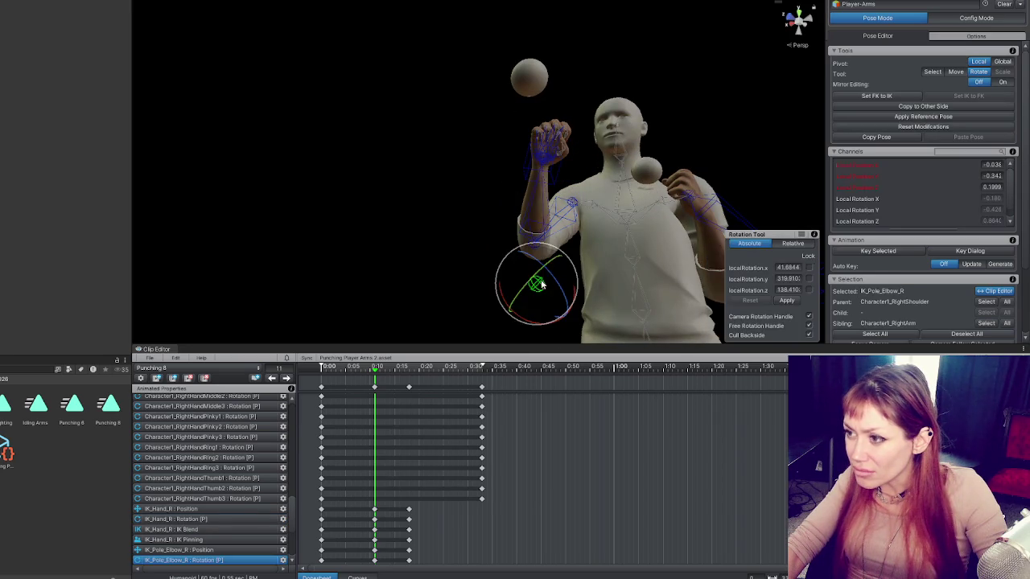
{"action": "left_click", "coordinate": [545, 187]}
{"action": "key", "text": "w"}
{"action": "left_click_drag", "start_coordinate": [545, 160], "coordinate": [494, 163]}
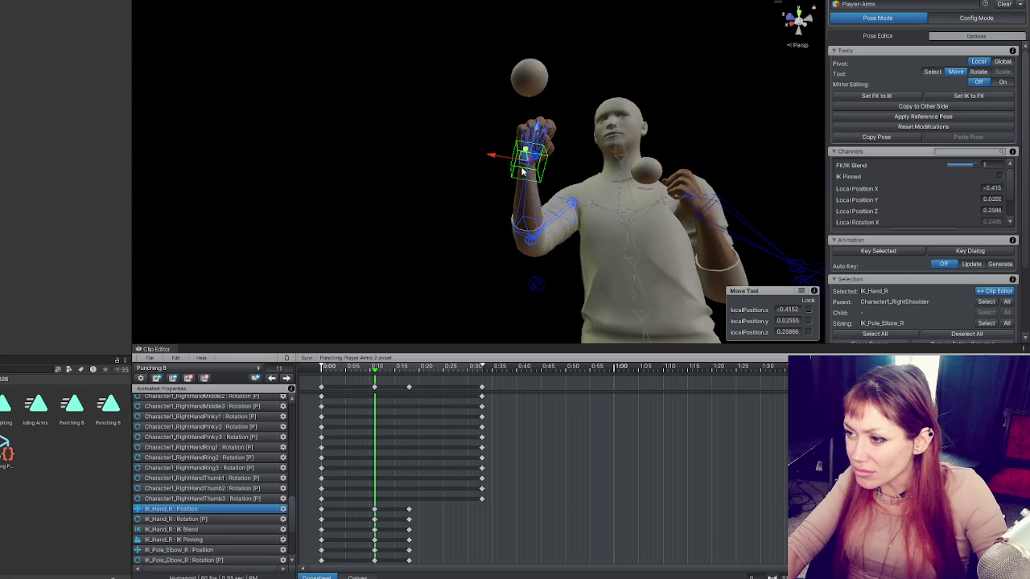
{"action": "left_click_drag", "start_coordinate": [537, 276], "coordinate": [757, 276]}
{"action": "key", "text": "e"}
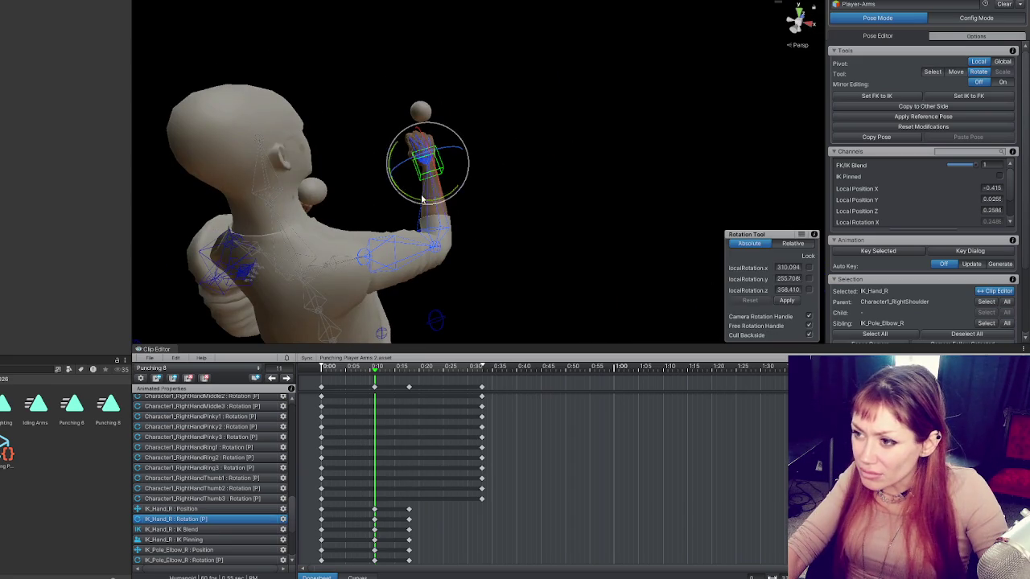
{"action": "left_click_drag", "start_coordinate": [451, 197], "coordinate": [440, 182]}
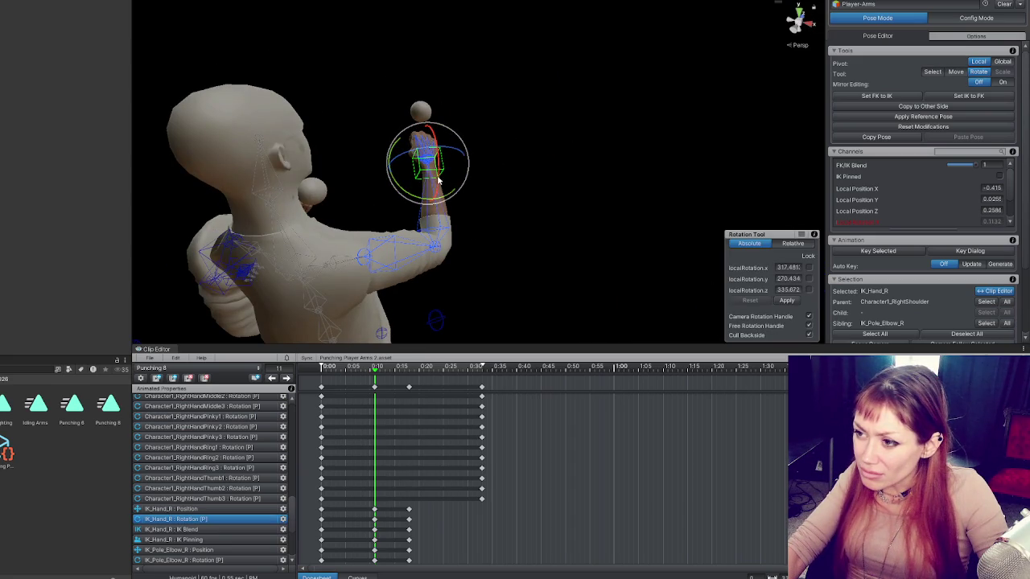
{"action": "left_click", "coordinate": [275, 379]}
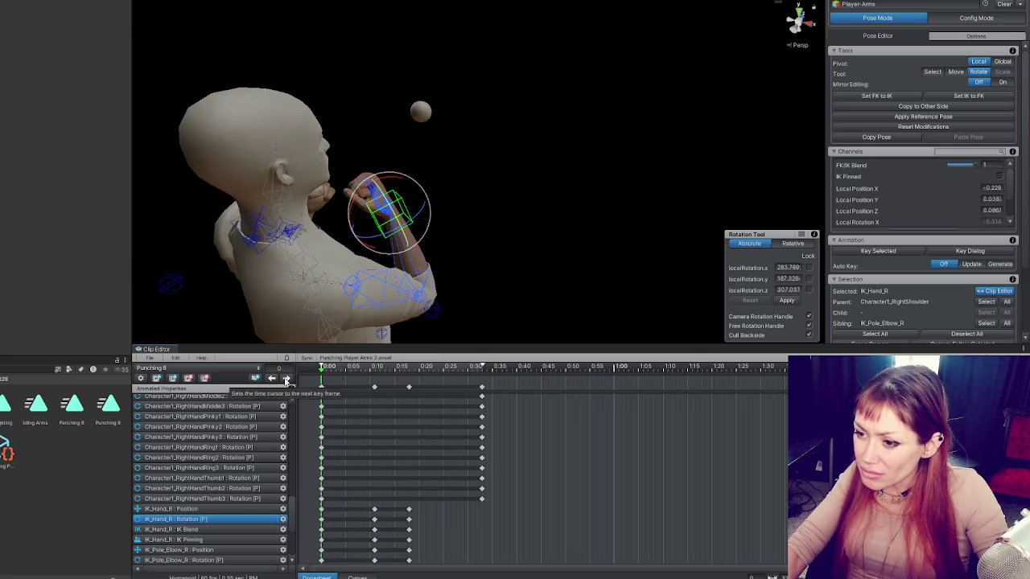
Step: Compare the keyframe poses, then paste the frame-11 wind-up keys at frame 24
{"action": "left_click", "coordinate": [286, 379]}
{"action": "left_click", "coordinate": [287, 380]}
{"action": "left_click", "coordinate": [322, 366]}
{"action": "left_click", "coordinate": [409, 366]}
{"action": "left_click", "coordinate": [322, 366]}
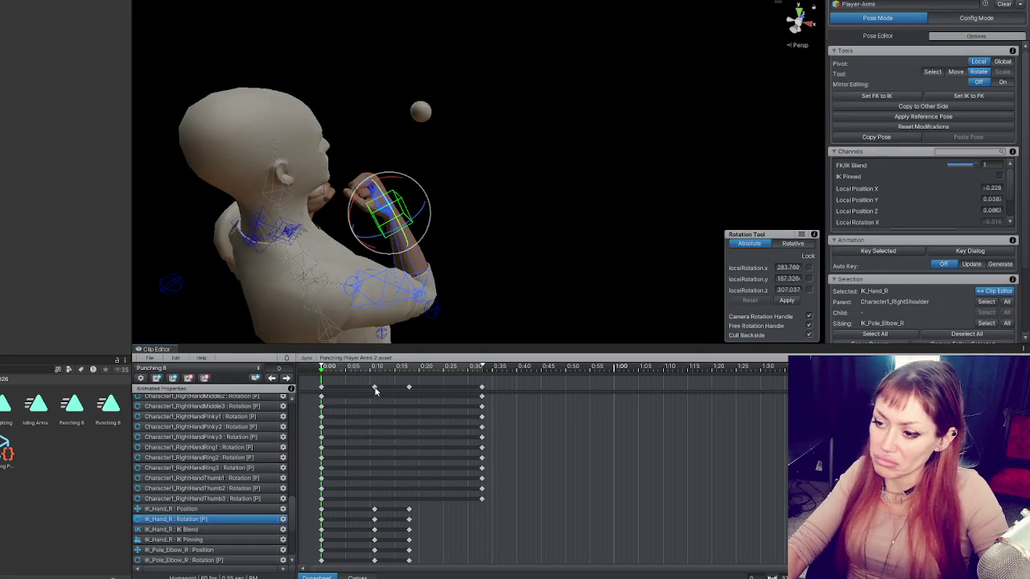
{"action": "left_click", "coordinate": [374, 388]}
{"action": "left_click", "coordinate": [438, 372]}
{"action": "key", "text": "ctrl+v"}
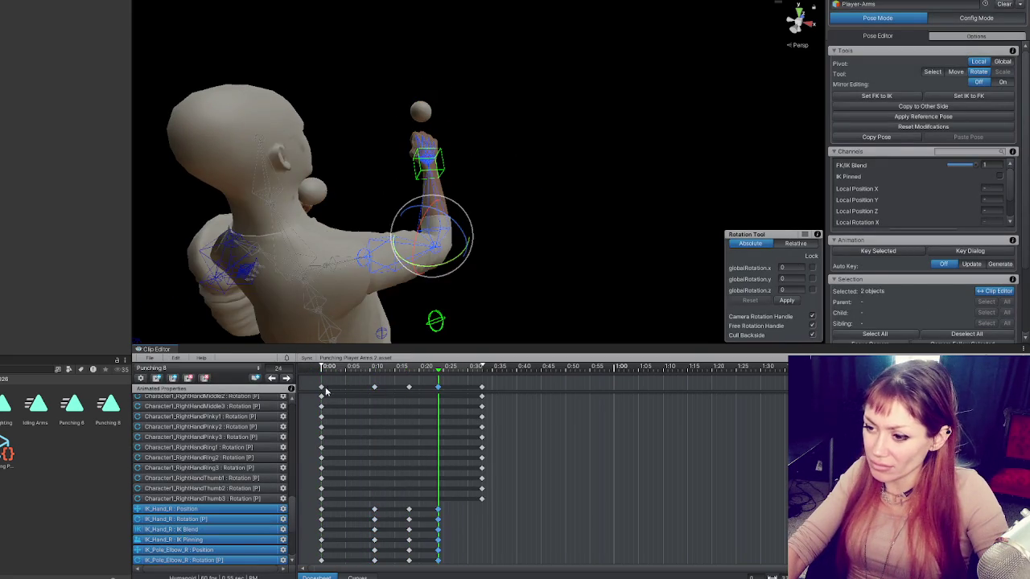
Step: Play back the punching clip, checking the keys around frames 15-16
{"action": "left_click", "coordinate": [287, 378]}
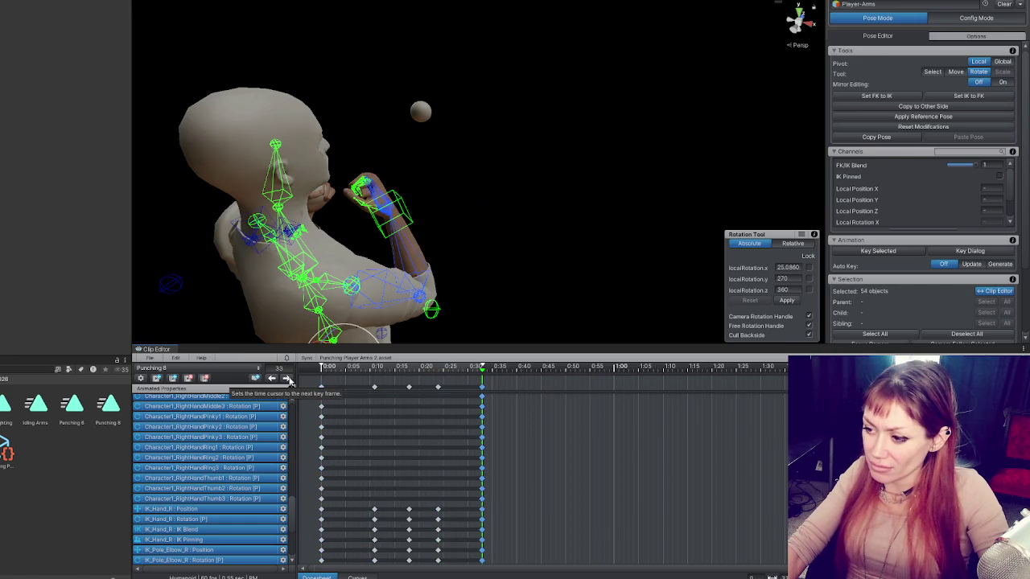
{"action": "left_click", "coordinate": [256, 378]}
{"action": "left_click", "coordinate": [256, 377]}
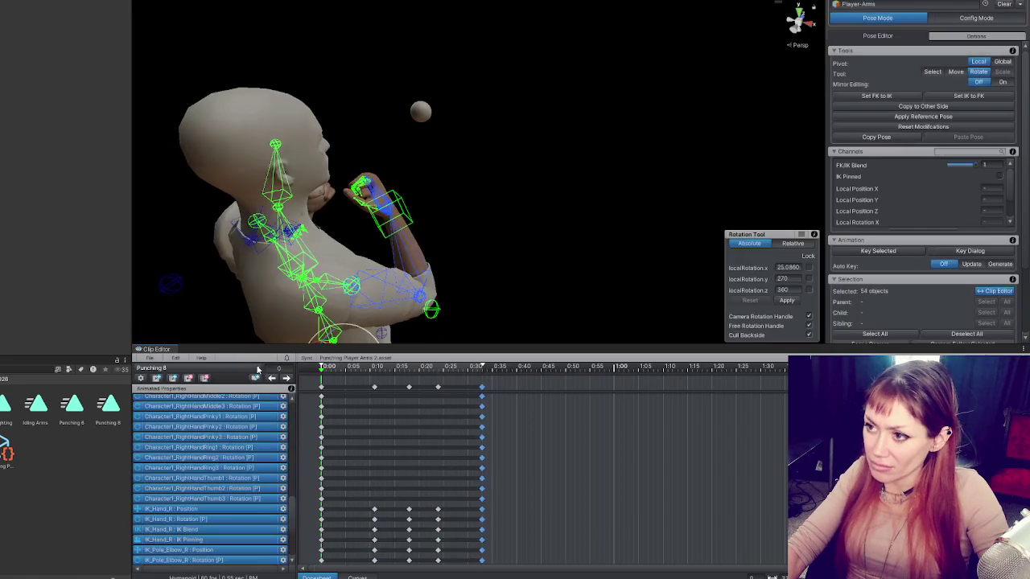
{"action": "left_click", "coordinate": [258, 368]}
{"action": "left_click", "coordinate": [258, 368]}
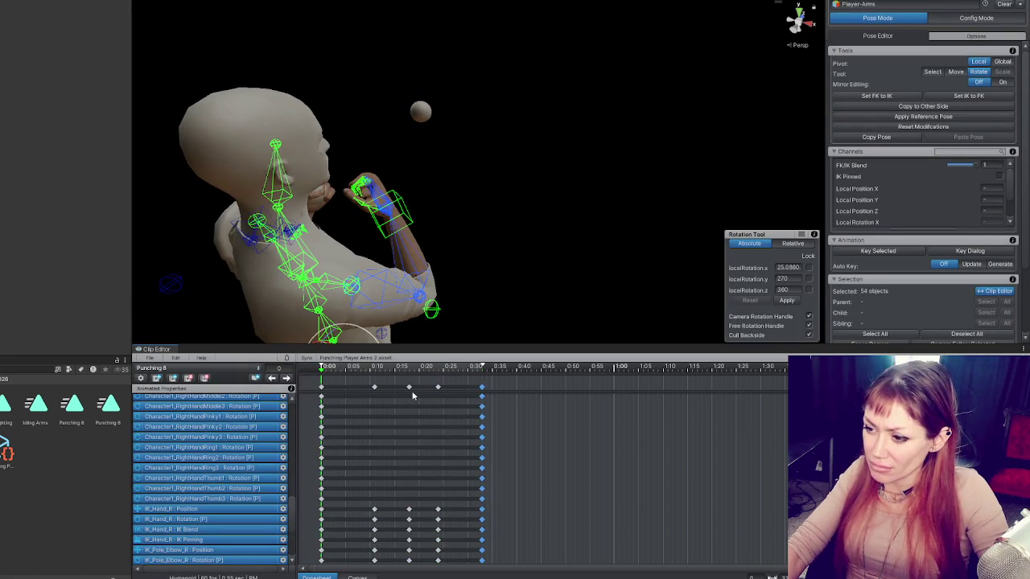
{"action": "left_click", "coordinate": [408, 388]}
{"action": "left_click", "coordinate": [409, 371]}
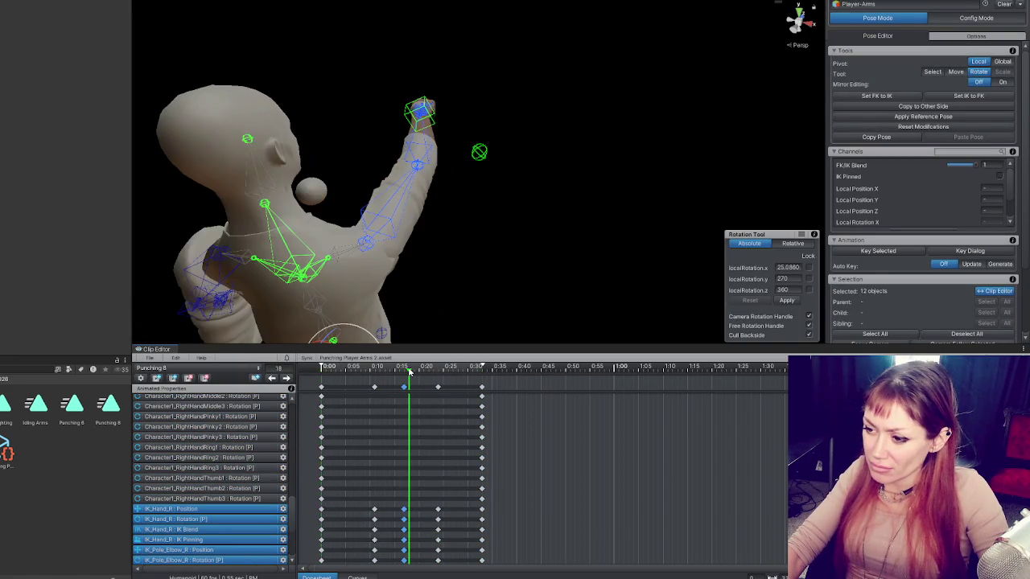
{"action": "left_click", "coordinate": [258, 368]}
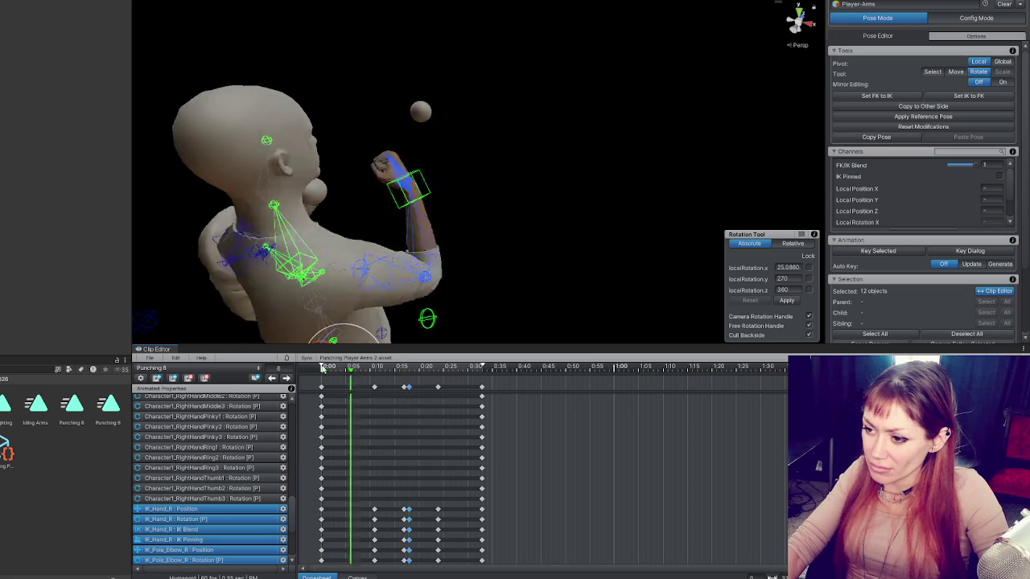
{"action": "left_click", "coordinate": [257, 369]}
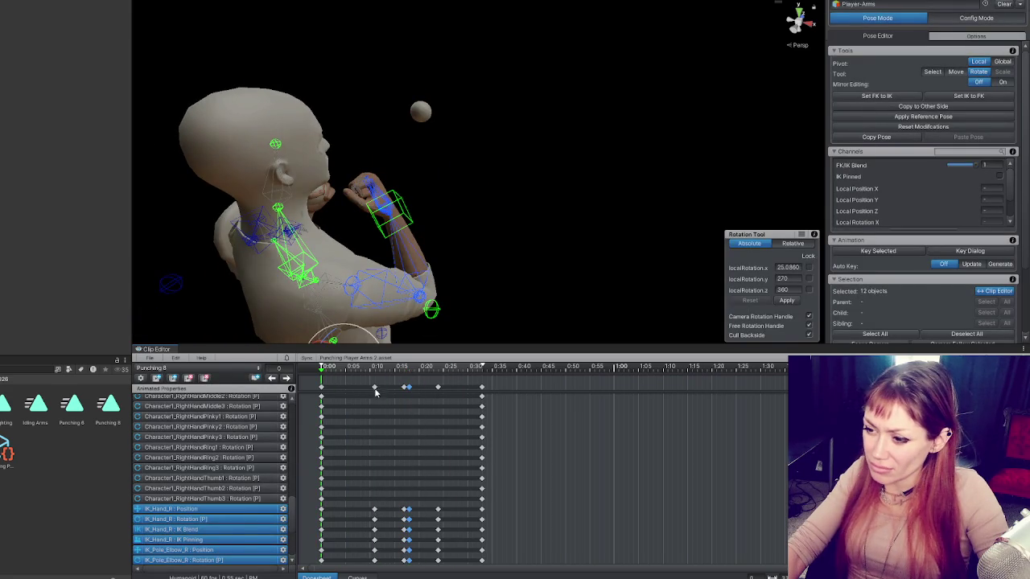